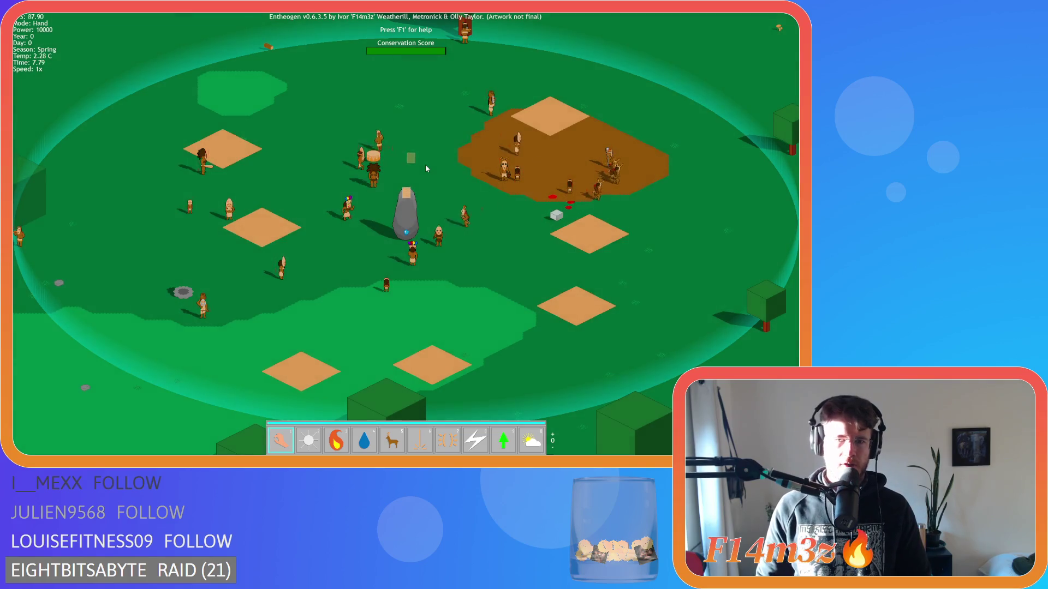
- Open the Tribe overview with the T hotkey, showing a population of 24 by role
{"action": "key", "text": "t"}
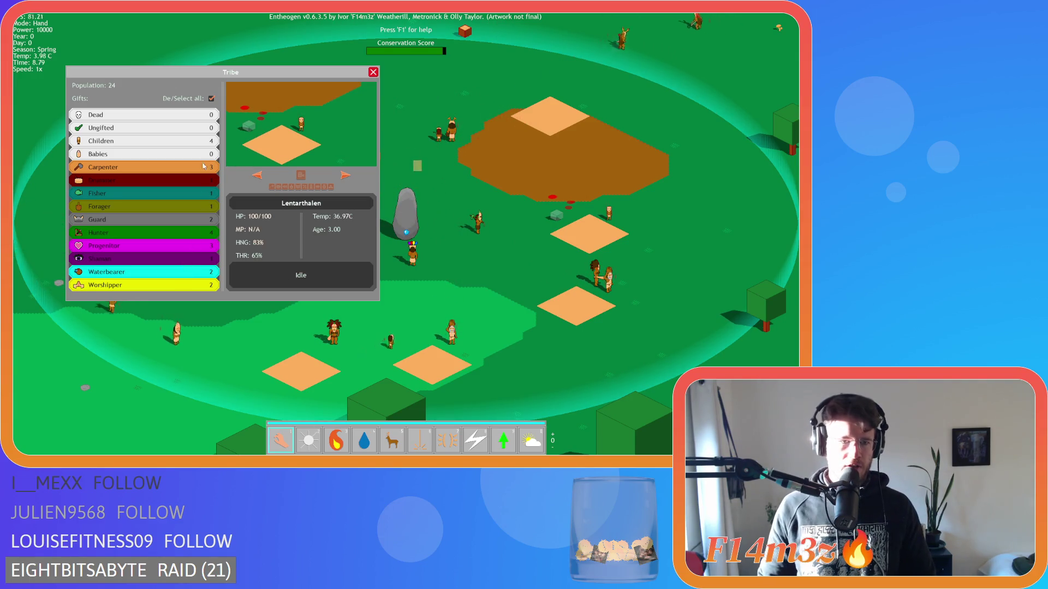
- Deselect all, then browse the worshippers (Marnaren), shamans and progenitors in the Tribe window
{"action": "left_click", "coordinate": [211, 99]}
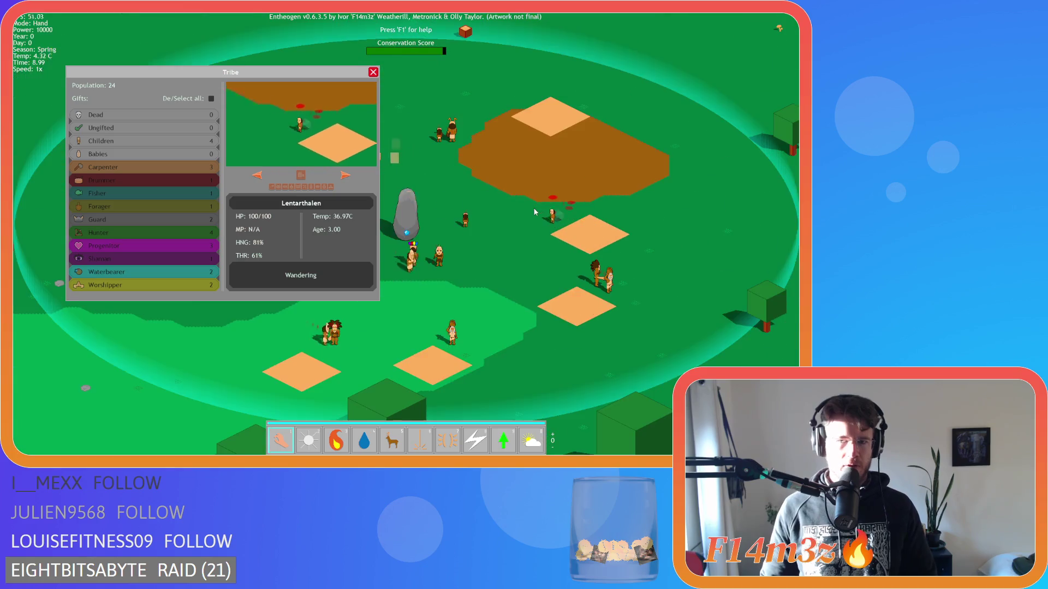
{"action": "left_click", "coordinate": [190, 284]}
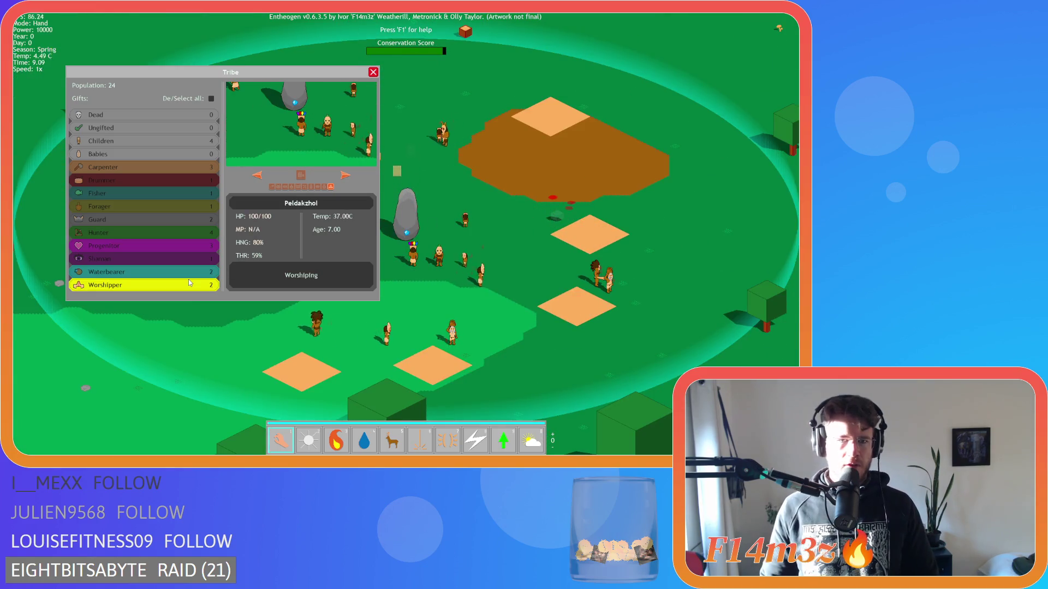
{"action": "left_click", "coordinate": [345, 178]}
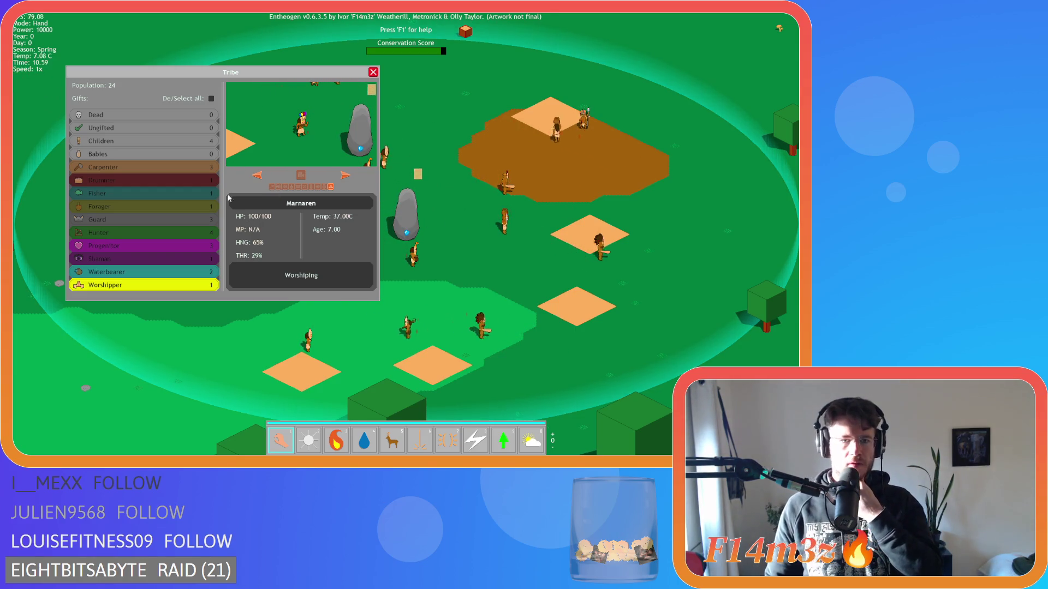
{"action": "left_click", "coordinate": [195, 262]}
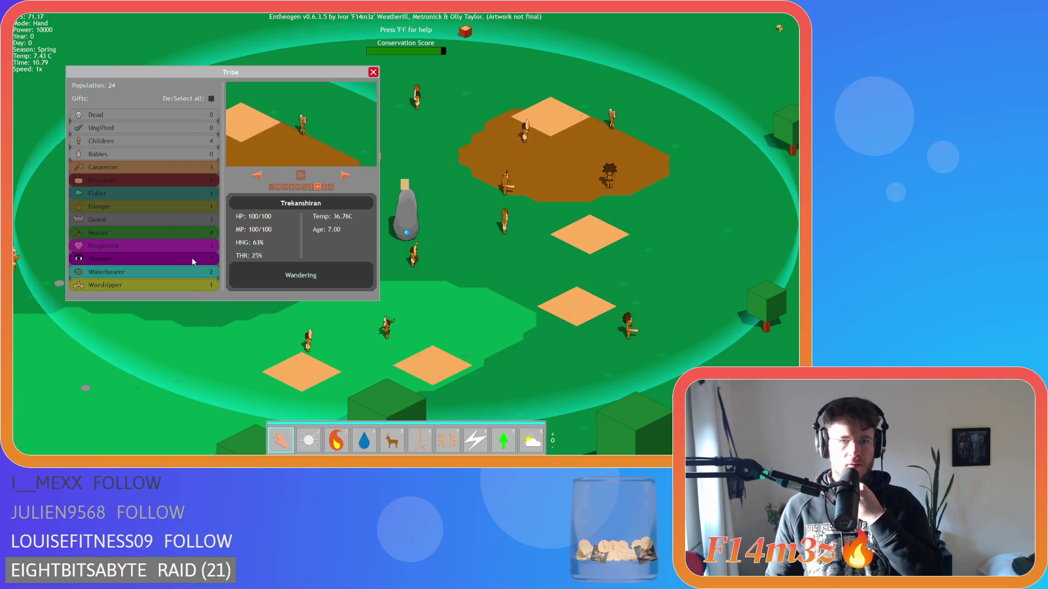
{"action": "left_click", "coordinate": [195, 252]}
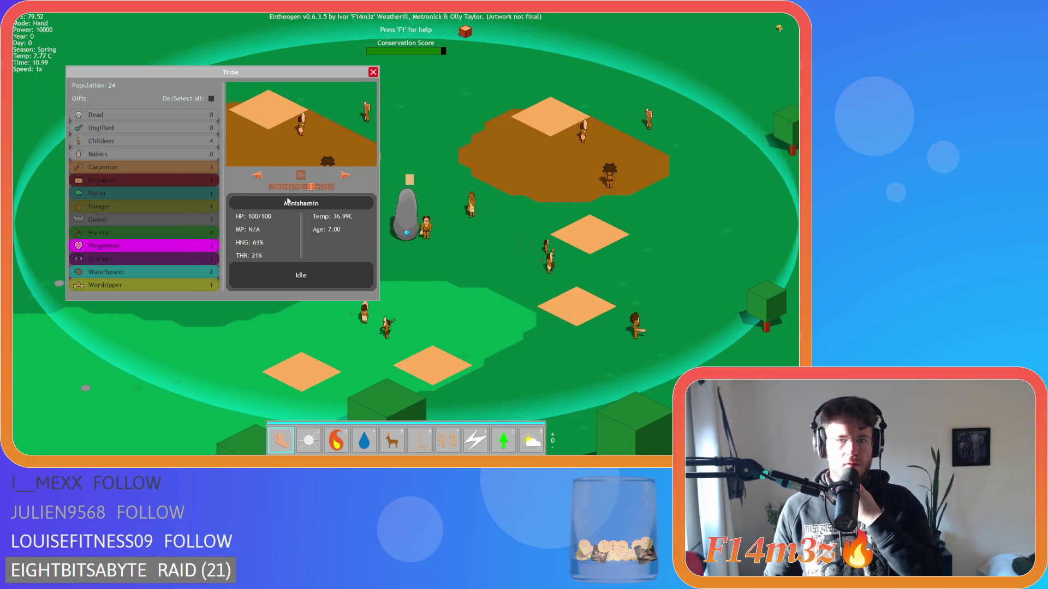
{"action": "left_click", "coordinate": [343, 175]}
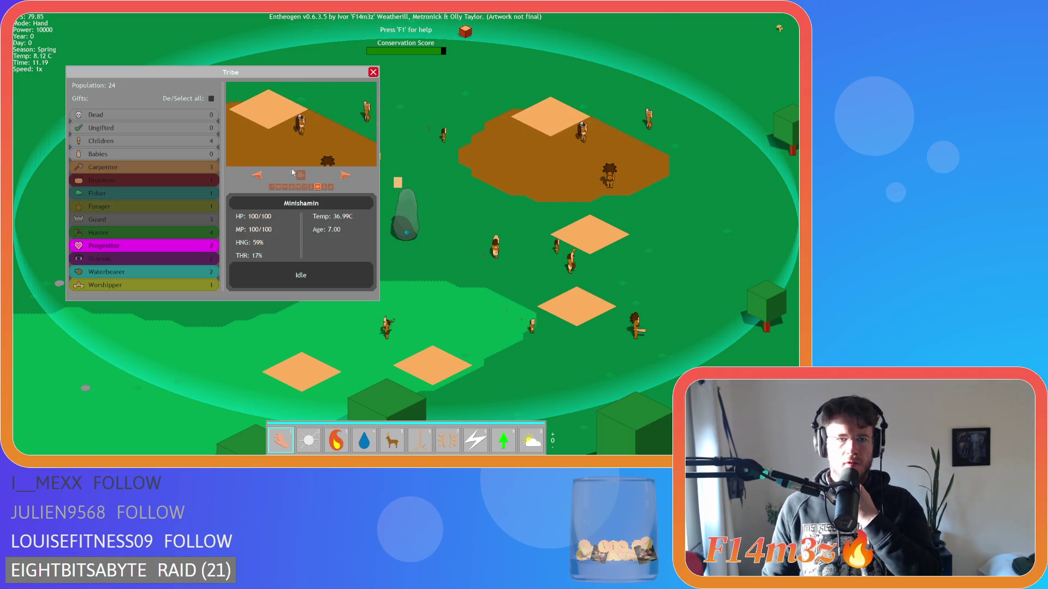
- Clear the progenitor selection, show the hunters starting with Thorakeinar, and close the Tribe window
{"action": "left_click", "coordinate": [212, 99]}
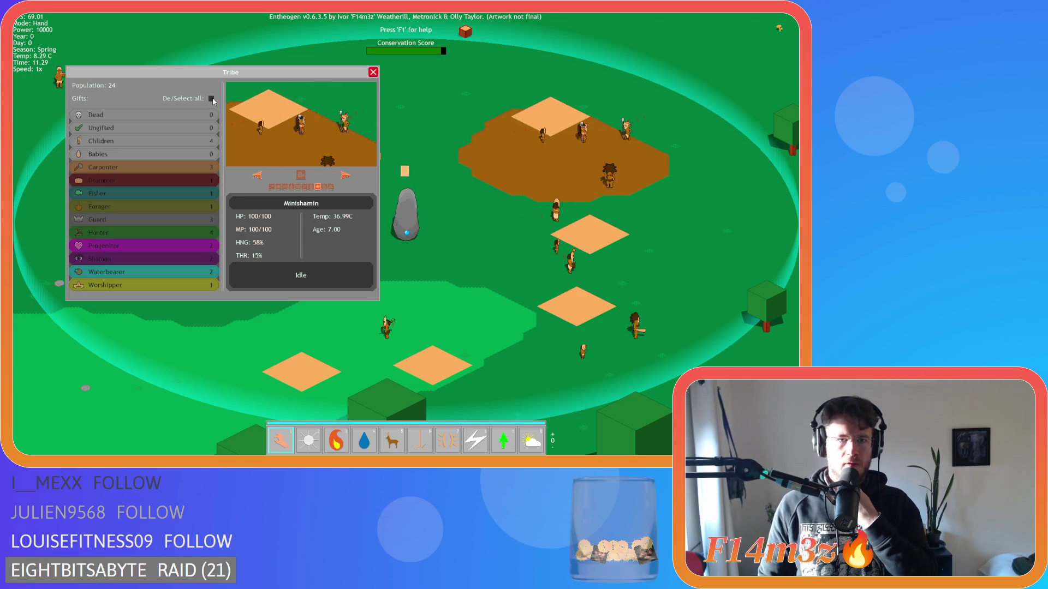
{"action": "left_click", "coordinate": [145, 231]}
{"action": "left_click", "coordinate": [327, 131]}
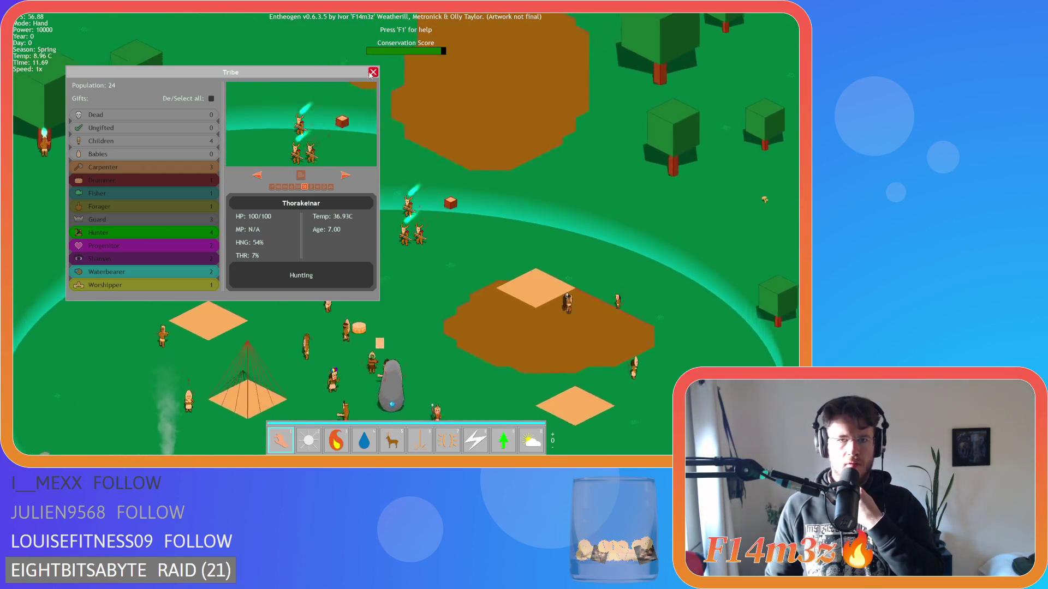
{"action": "left_click", "coordinate": [372, 73]}
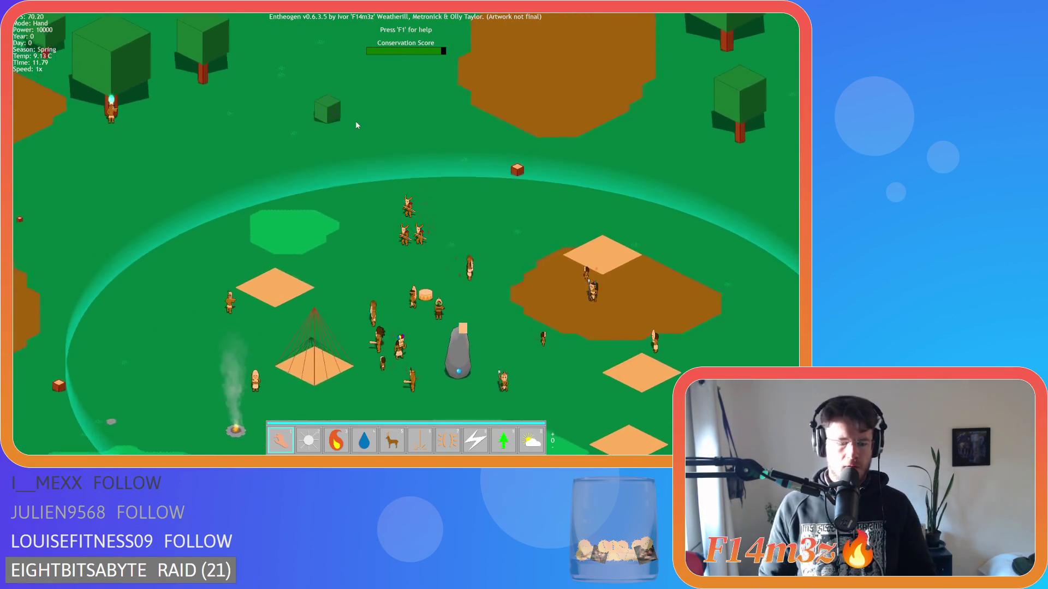
- Pan the map left after the hunters, then quicksave with F5 and quickload with F9
{"action": "key", "text": "a"}
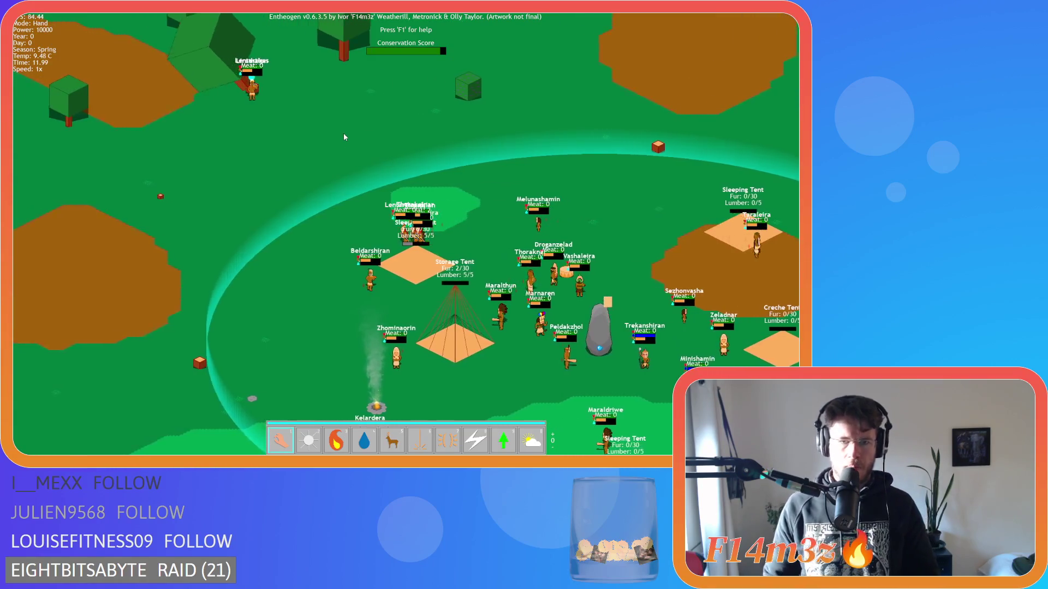
{"action": "key", "text": "a"}
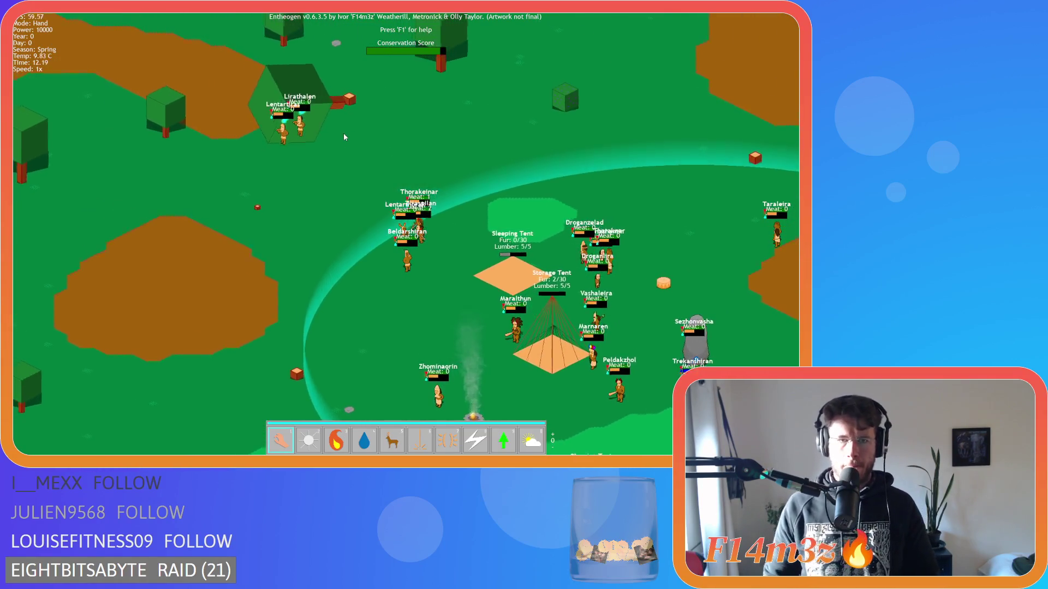
{"action": "key", "text": "a"}
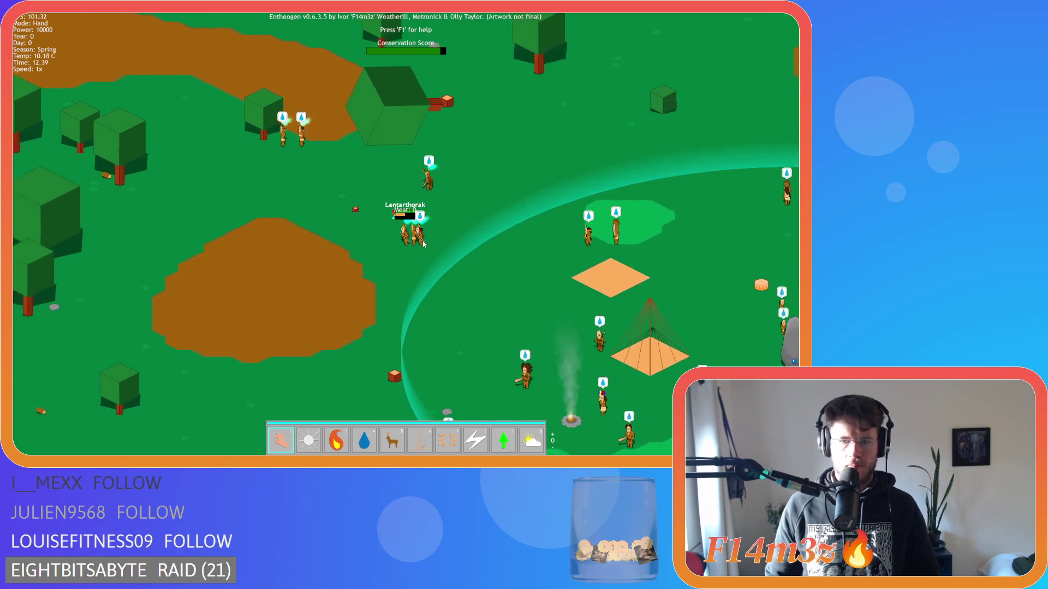
{"action": "key", "text": "a"}
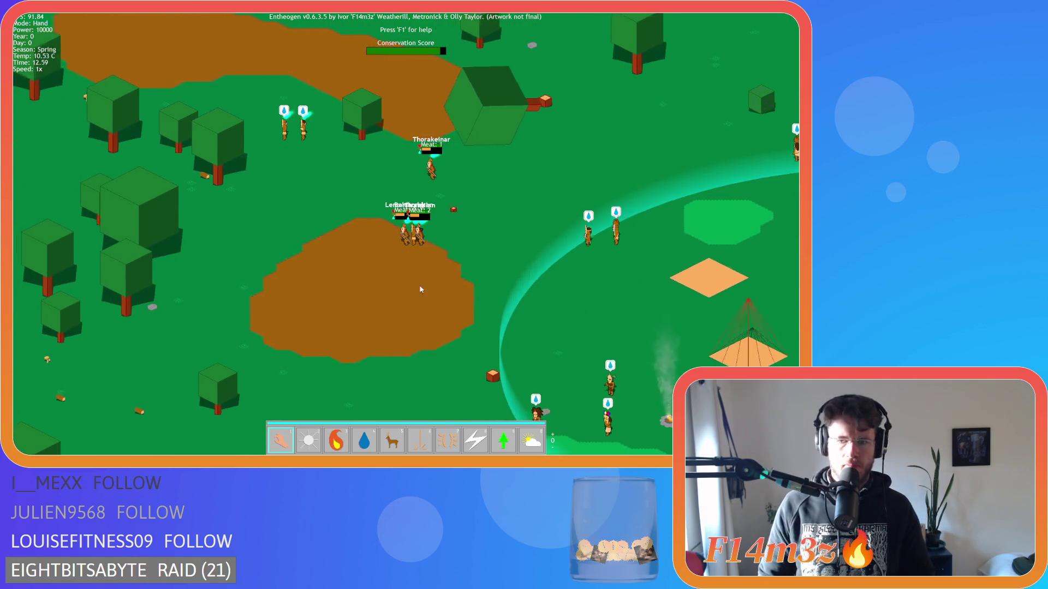
{"action": "key", "text": "a"}
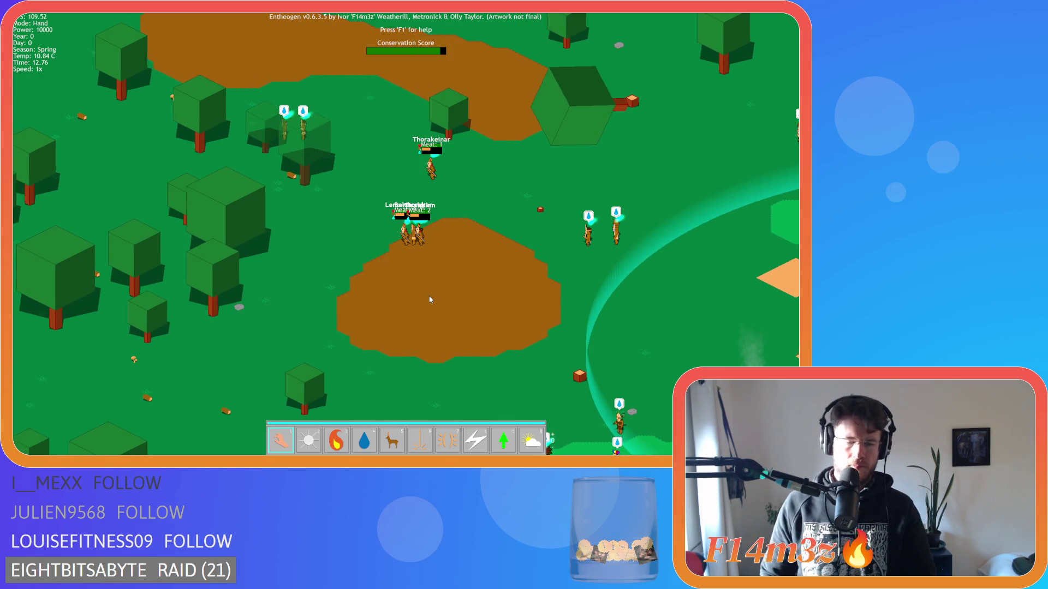
{"action": "key", "text": "a"}
{"action": "key", "text": "F5"}
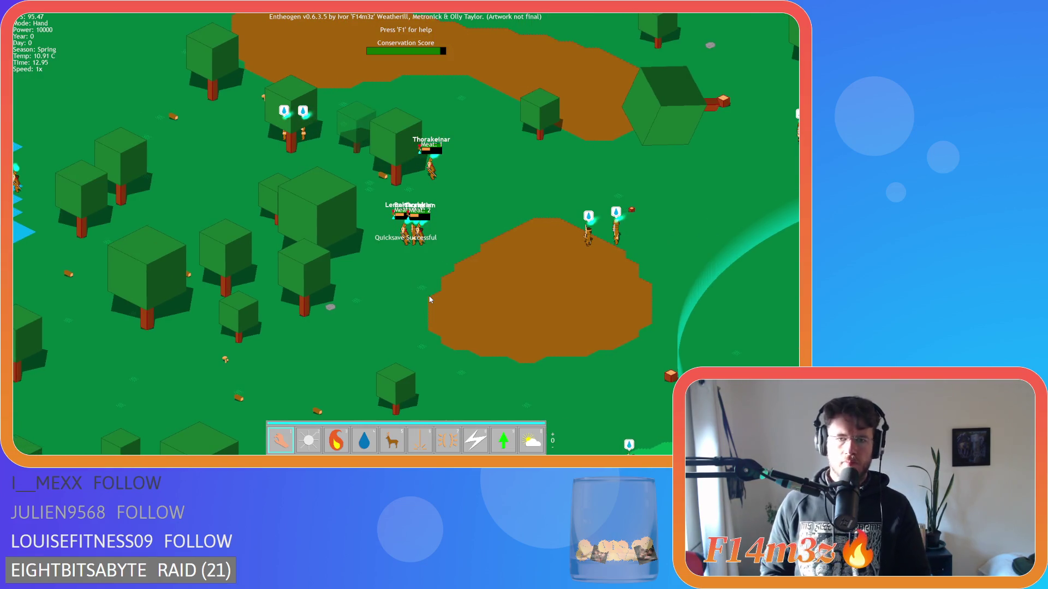
{"action": "key", "text": "a"}
{"action": "key", "text": "F9"}
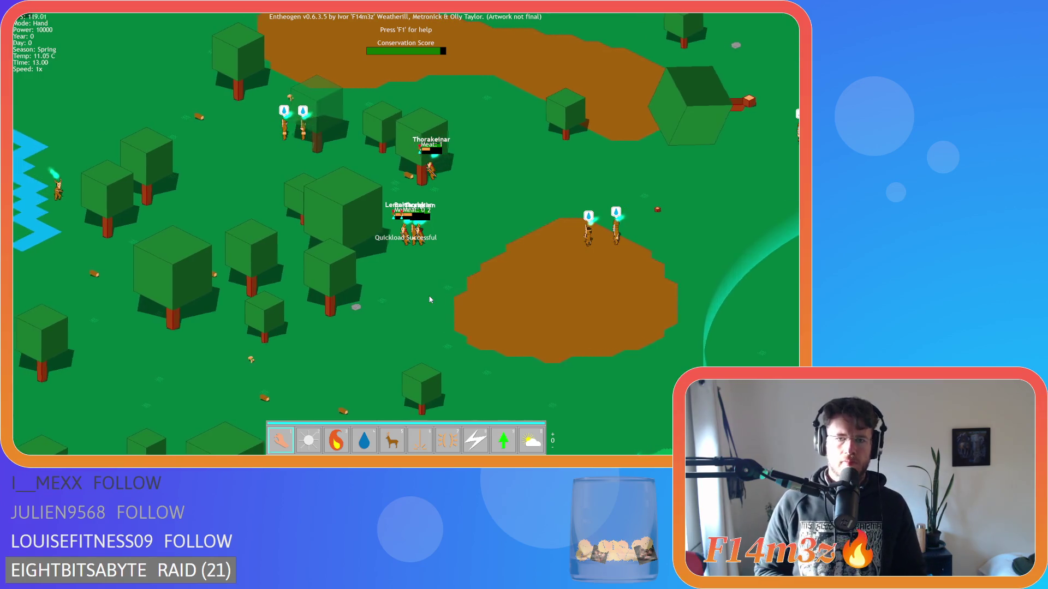
- Follow the hunters past the river to the campfire, then quicksave and quickload again
{"action": "key", "text": "a"}
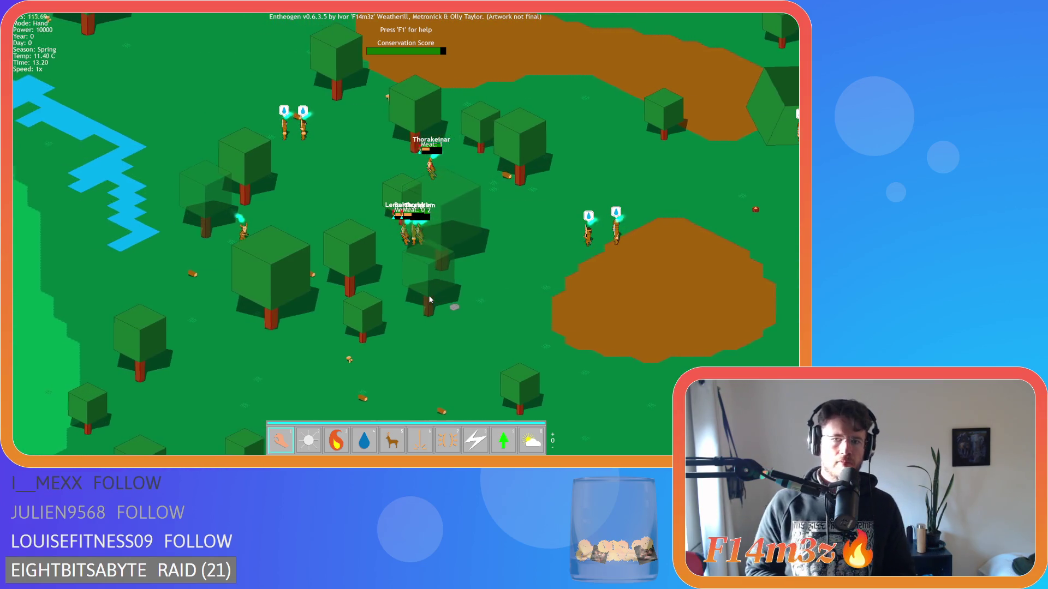
{"action": "key", "text": "a"}
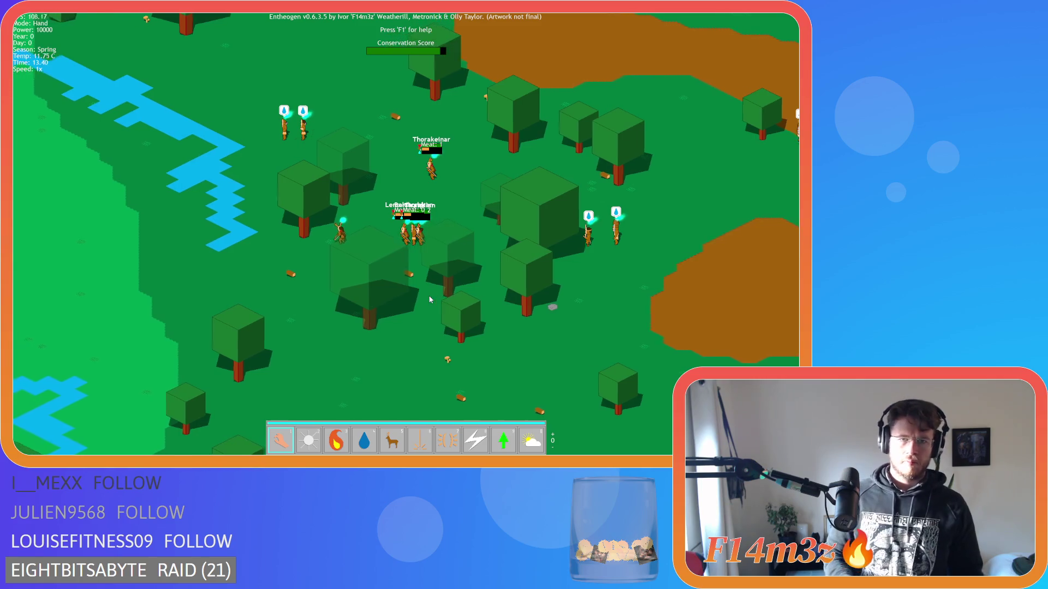
{"action": "key", "text": "a"}
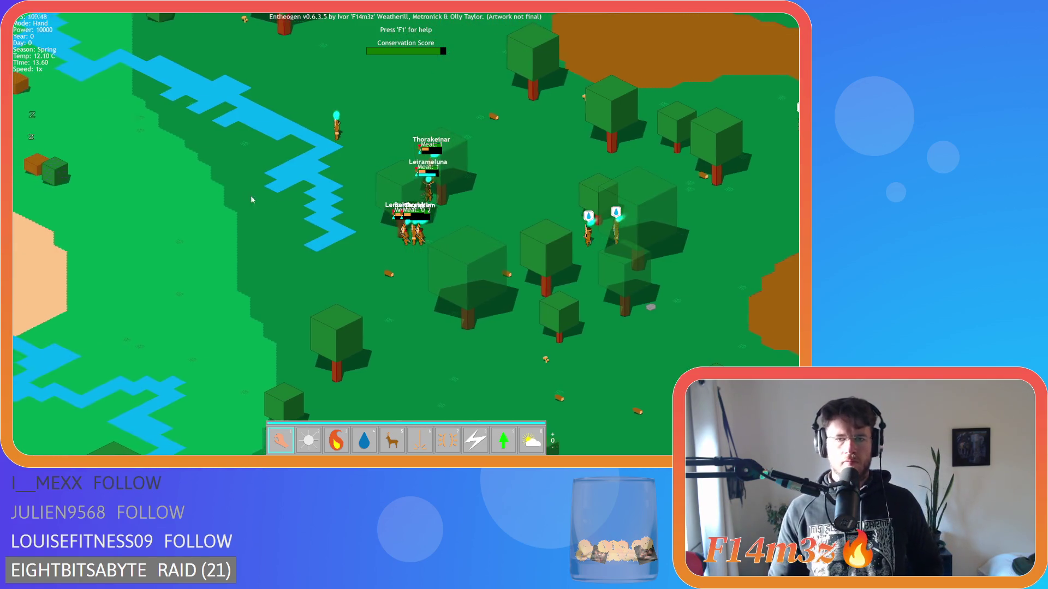
{"action": "key", "text": "a"}
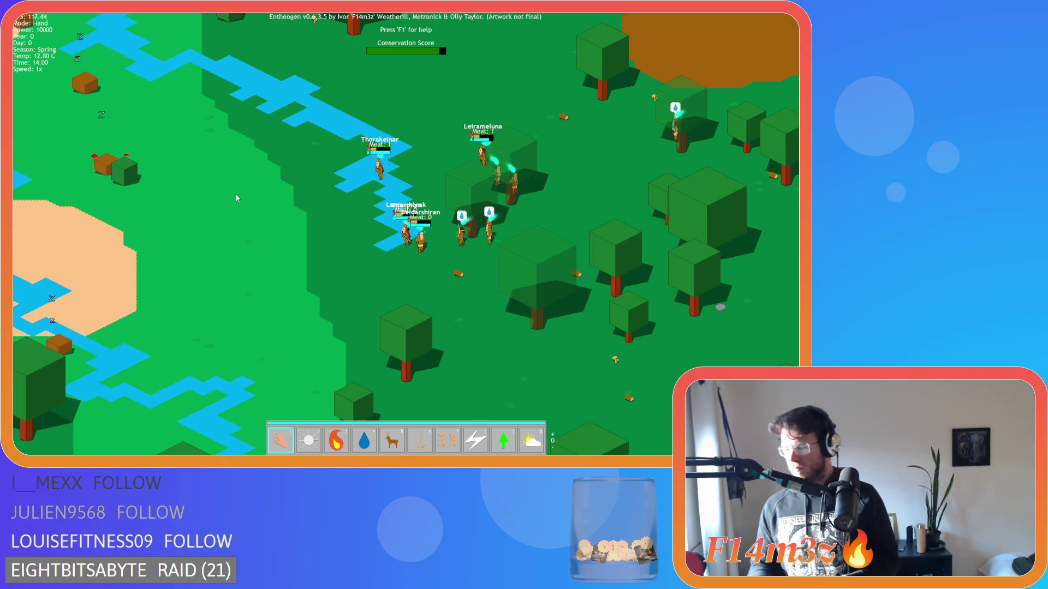
{"action": "key", "text": "a"}
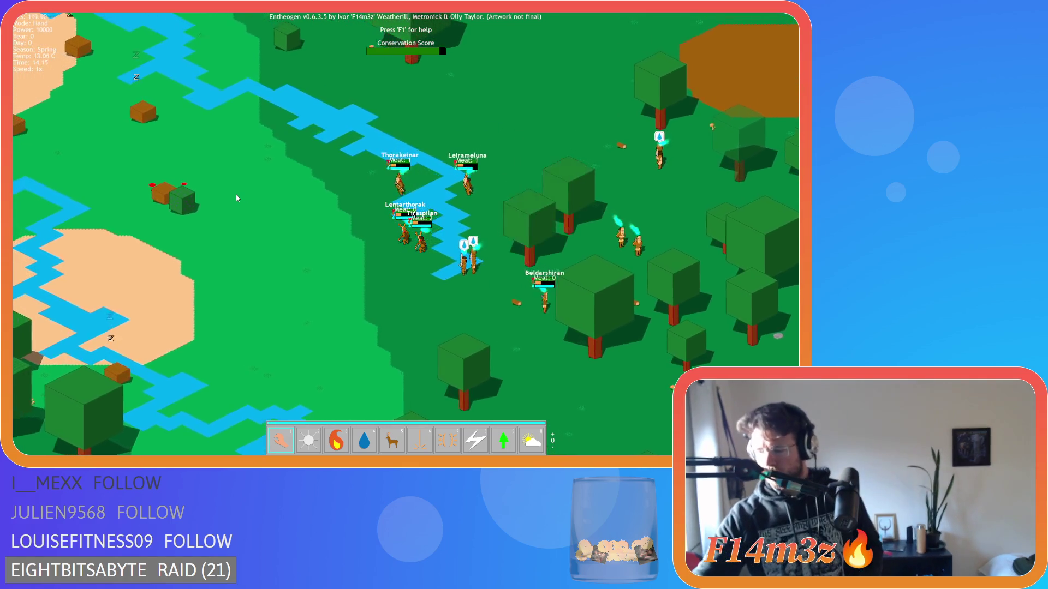
{"action": "key", "text": "a"}
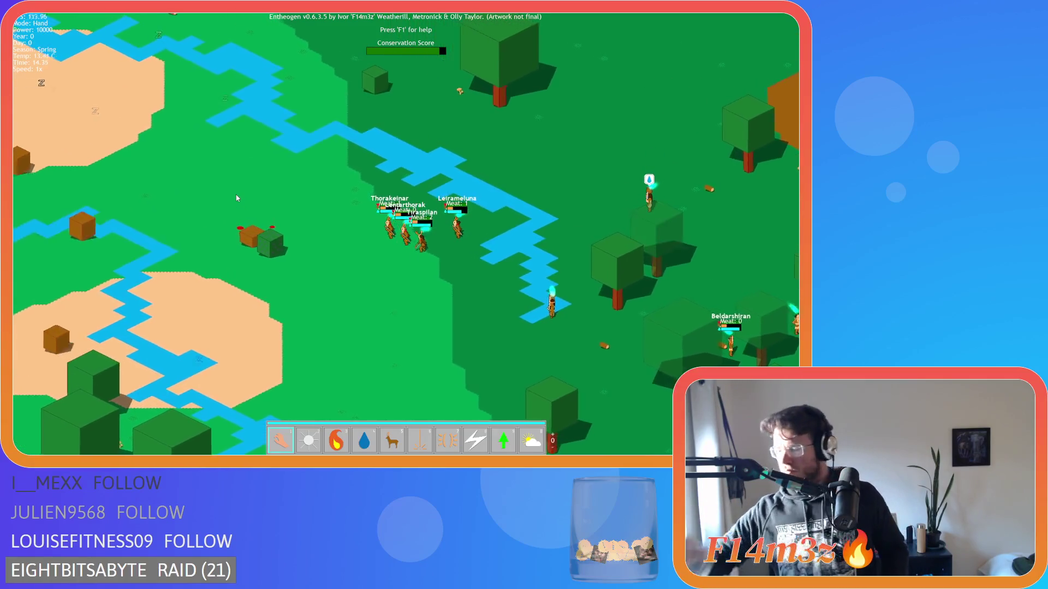
{"action": "key", "text": "a"}
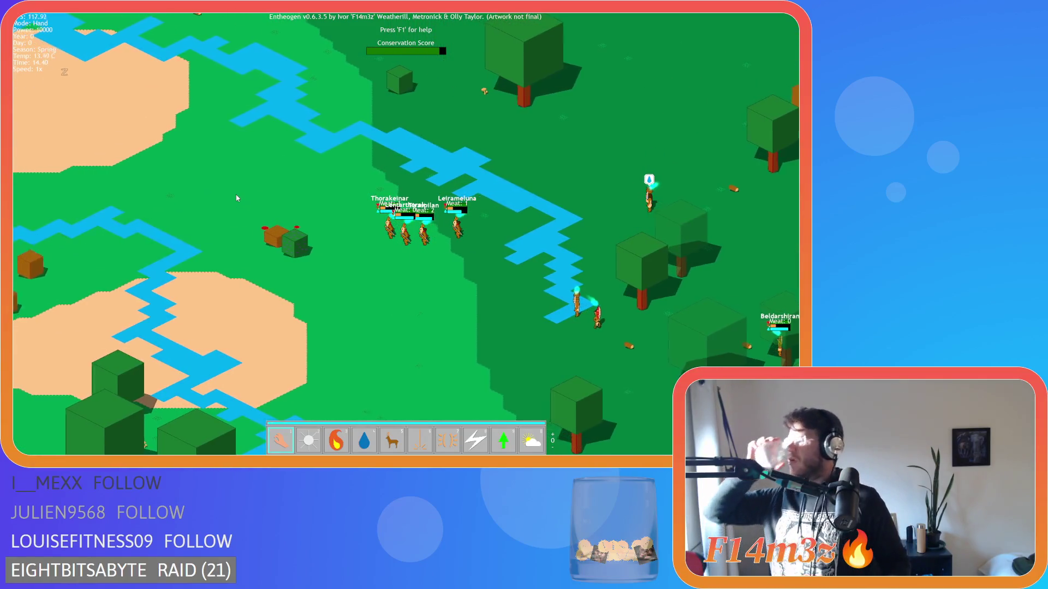
{"action": "key", "text": "a"}
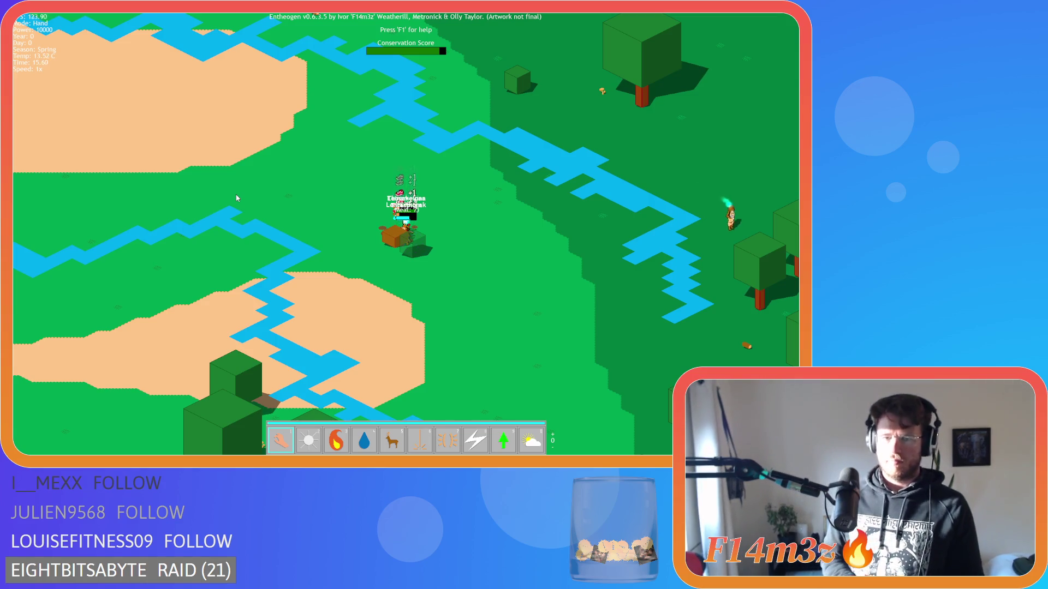
{"action": "key", "text": "d"}
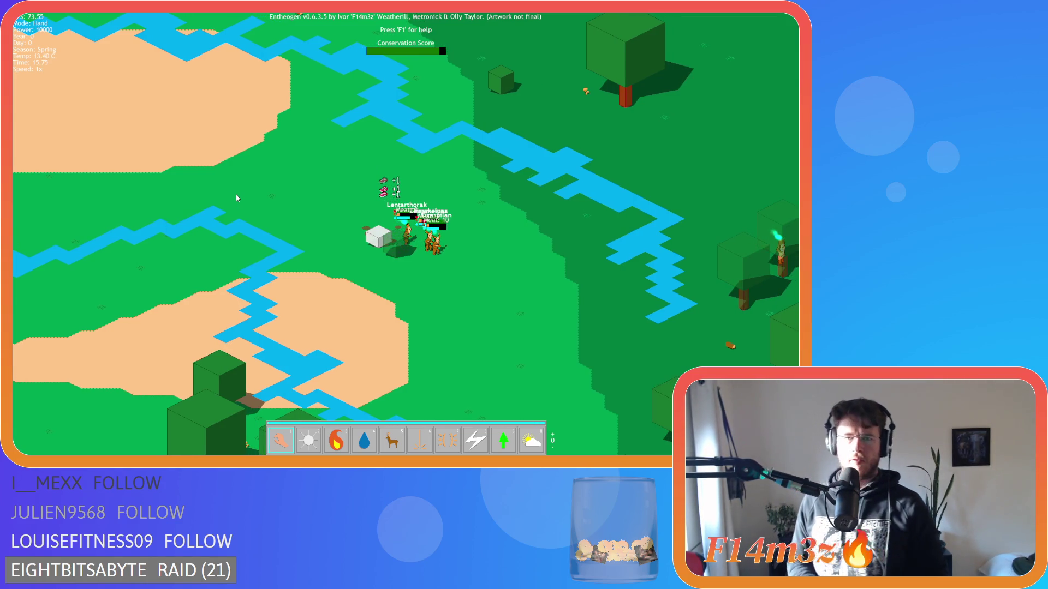
{"action": "key", "text": "F5"}
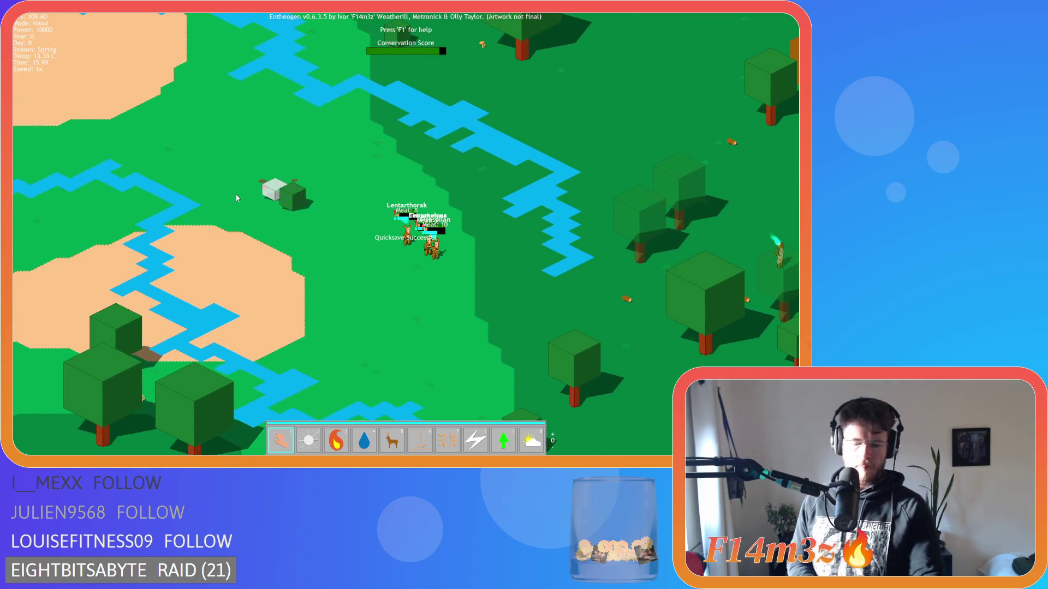
{"action": "key", "text": "F9"}
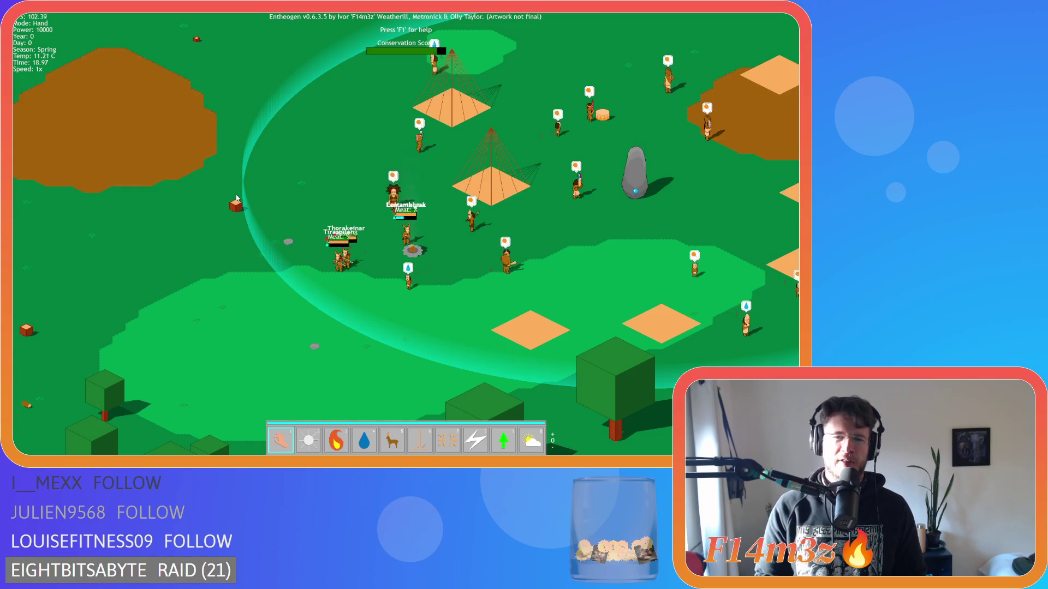
- Pan left along the river and forest to follow Lentarthorak after nightfall
{"action": "key", "text": "a"}
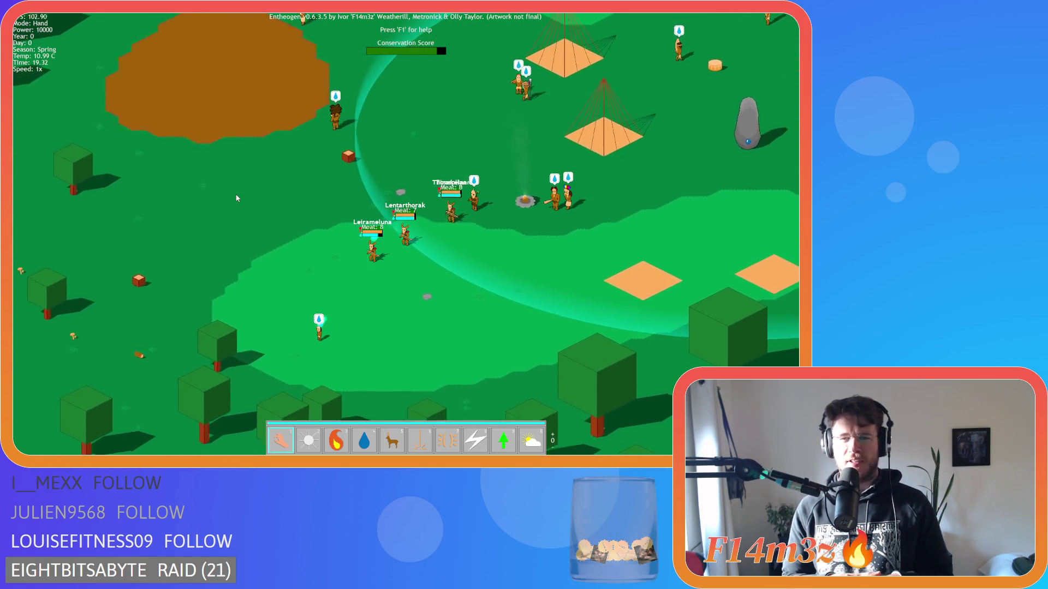
{"action": "key", "text": "a"}
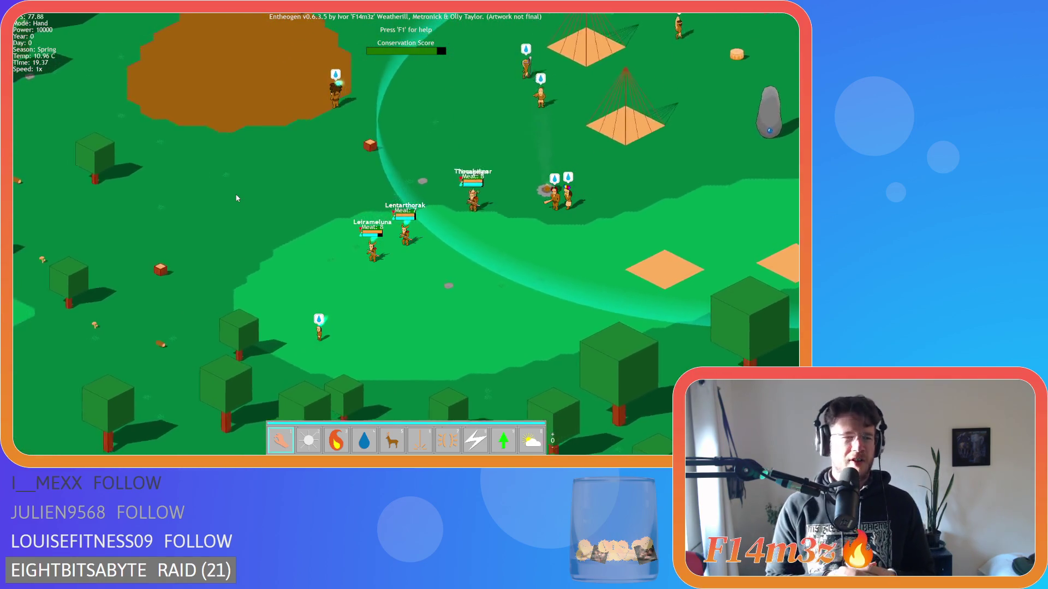
{"action": "key", "text": "a"}
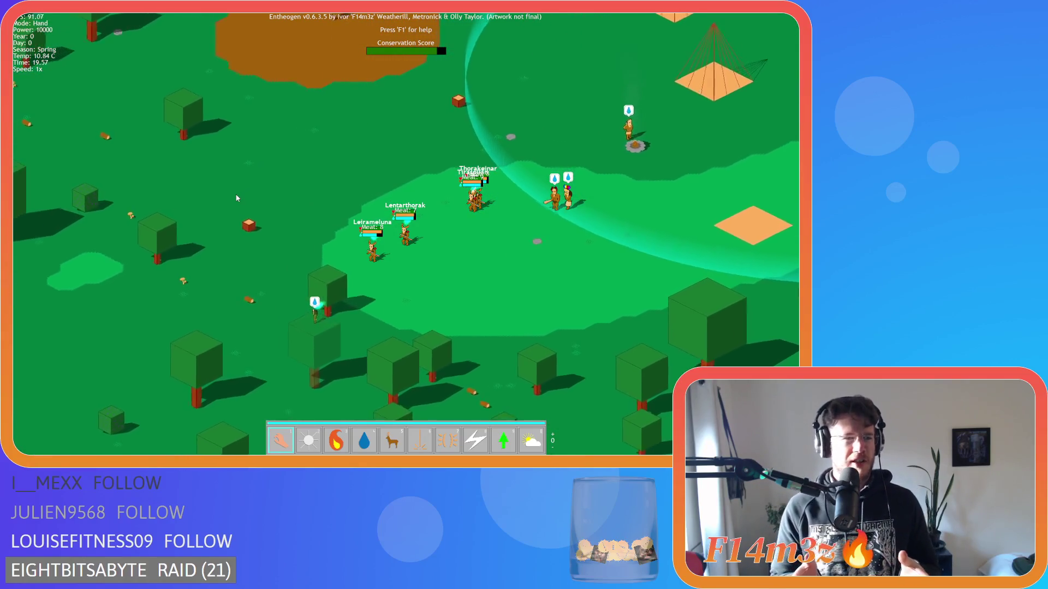
{"action": "key", "text": "a"}
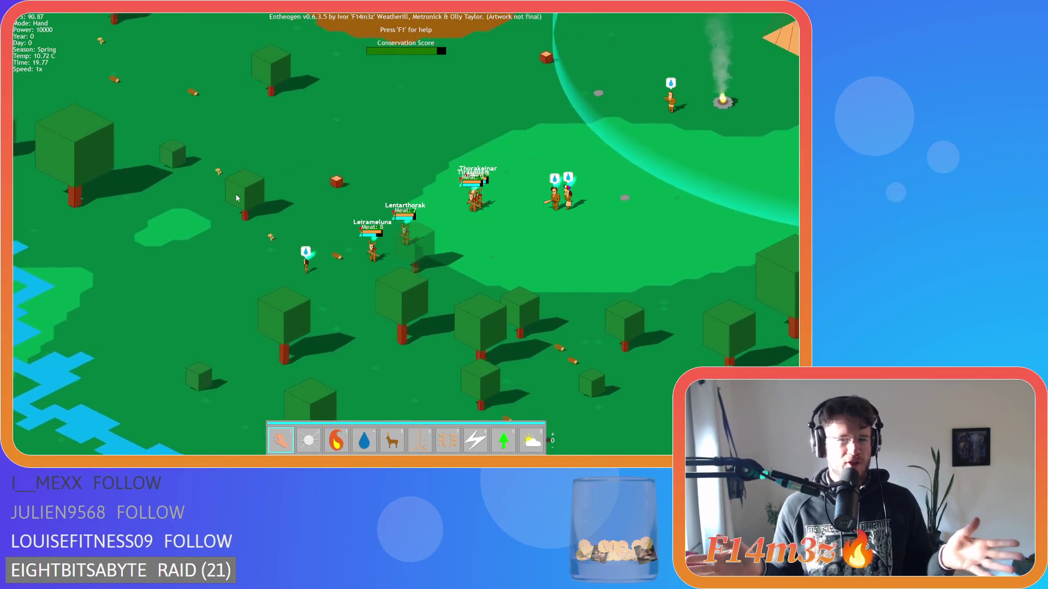
{"action": "key", "text": "a"}
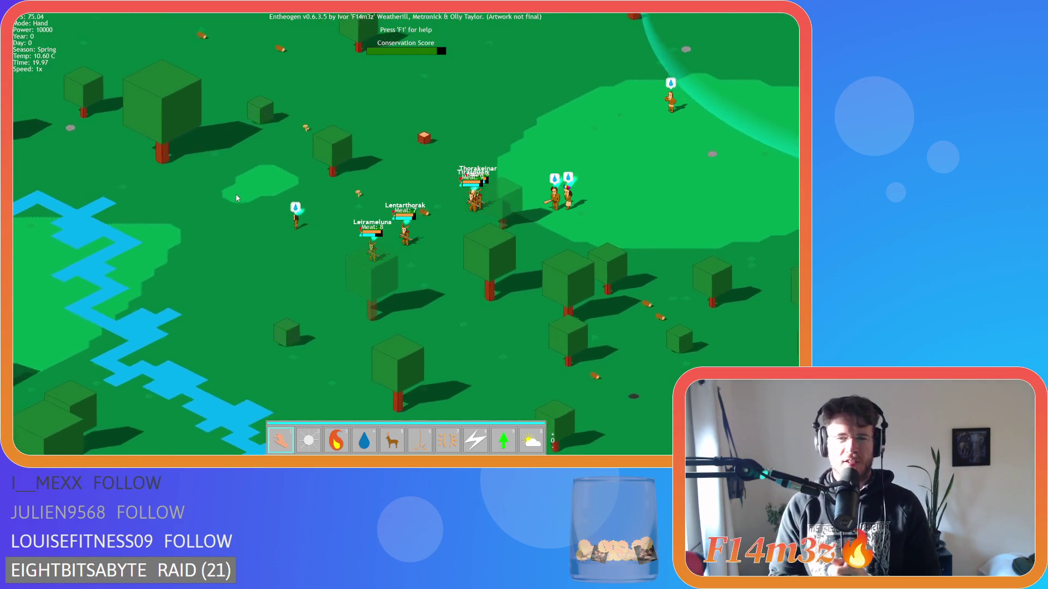
{"action": "key", "text": "a"}
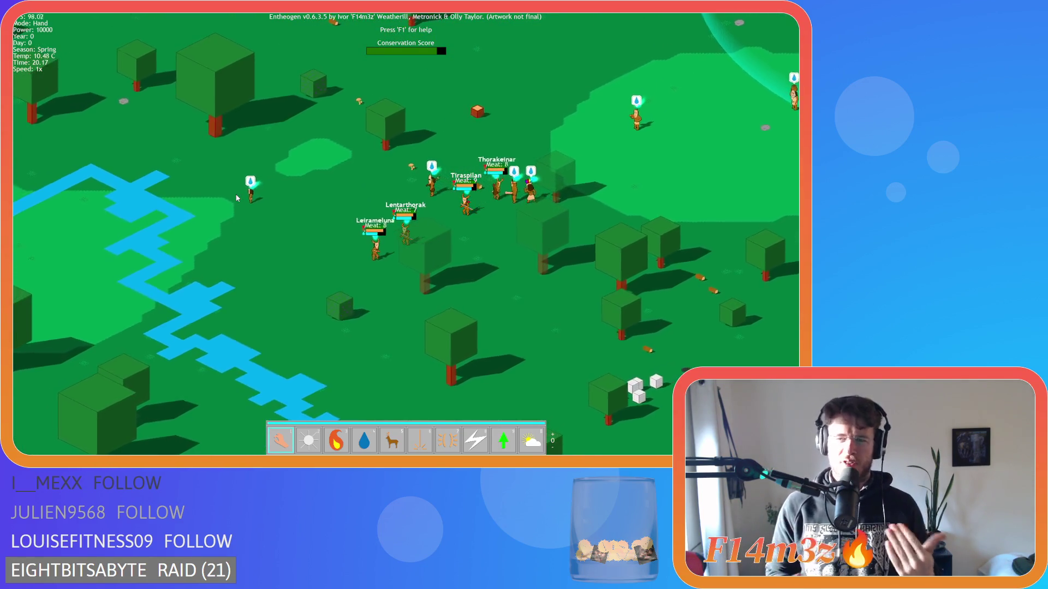
{"action": "key", "text": "a"}
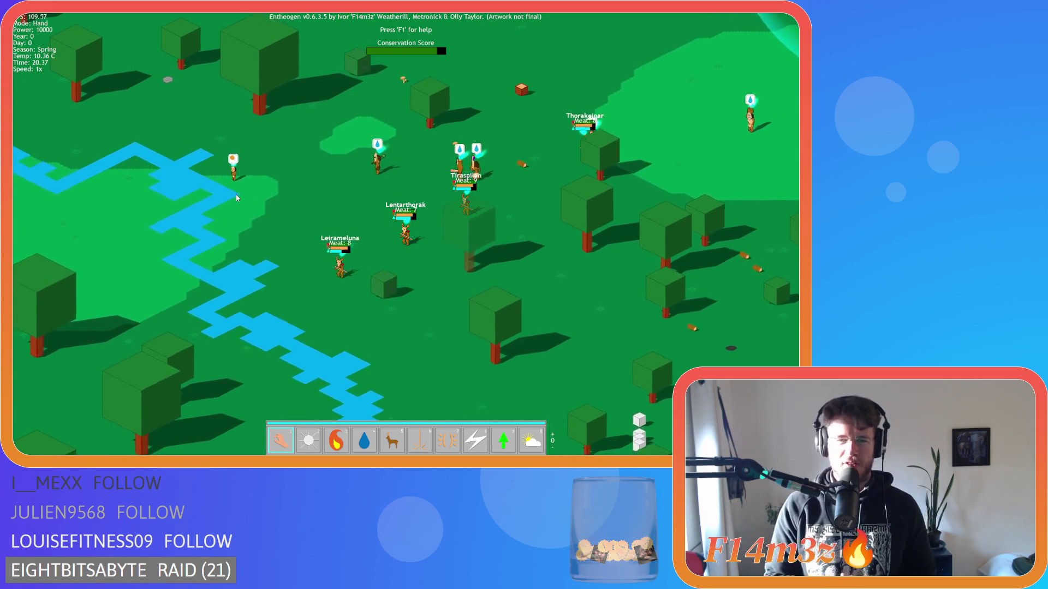
{"action": "key", "text": "d"}
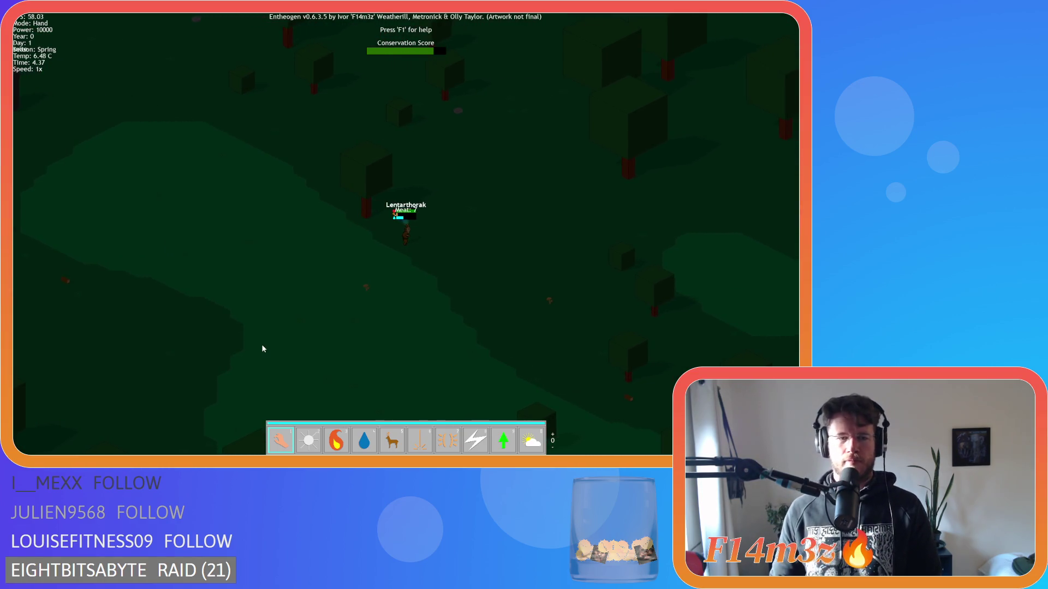
- Zoom out from Lentarthorak and pan left until the village shows above the night forest
{"action": "scroll", "coordinate": [262, 349], "scroll_direction": "down", "scroll_amount": 5}
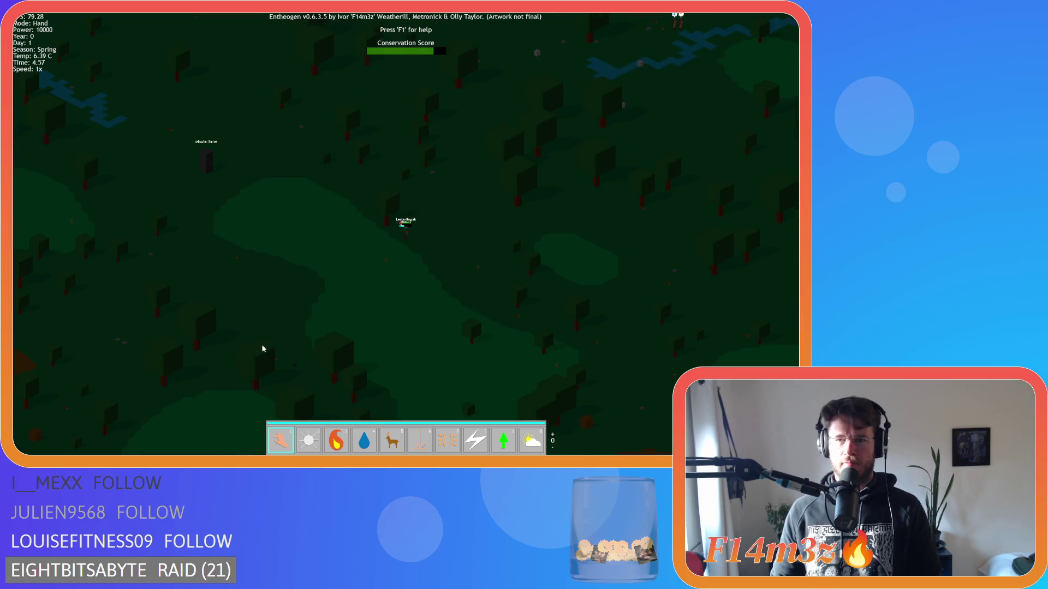
{"action": "scroll", "coordinate": [262, 349], "scroll_direction": "up", "scroll_amount": 10}
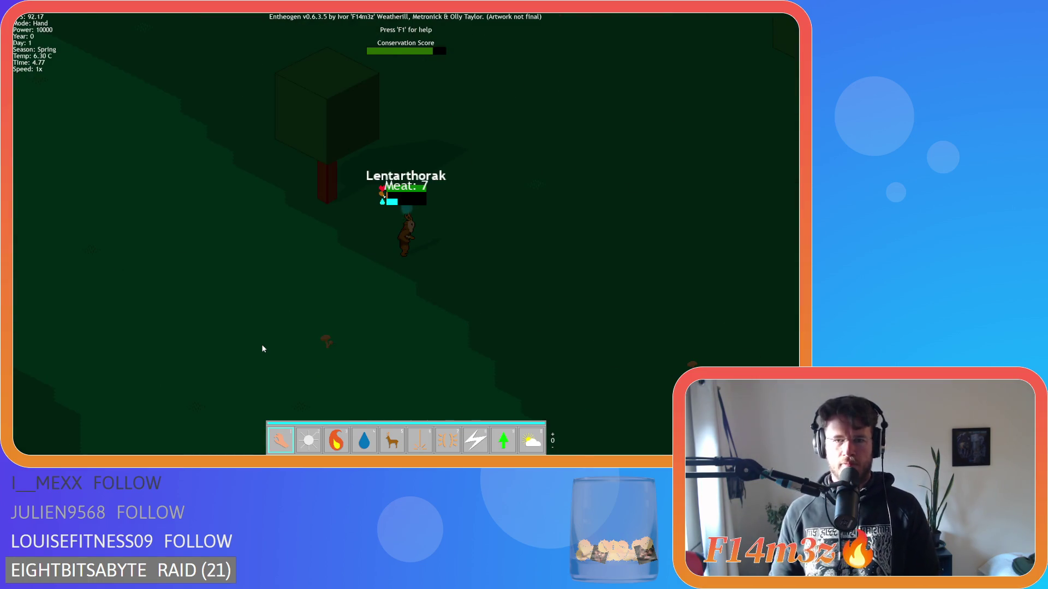
{"action": "scroll", "coordinate": [263, 349], "scroll_direction": "down", "scroll_amount": 10}
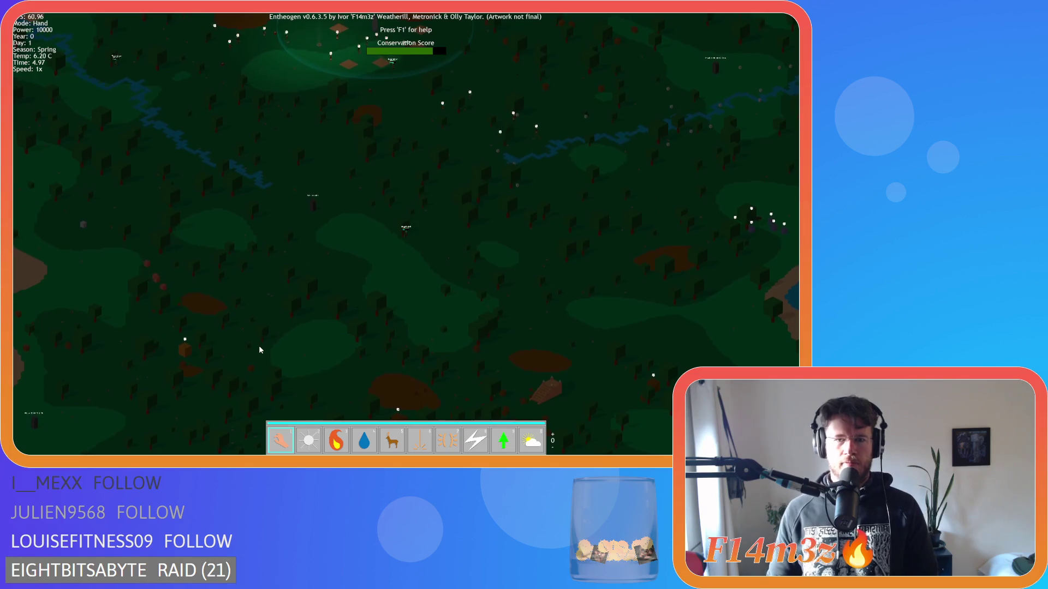
{"action": "scroll", "coordinate": [258, 346], "scroll_direction": "up", "scroll_amount": 5}
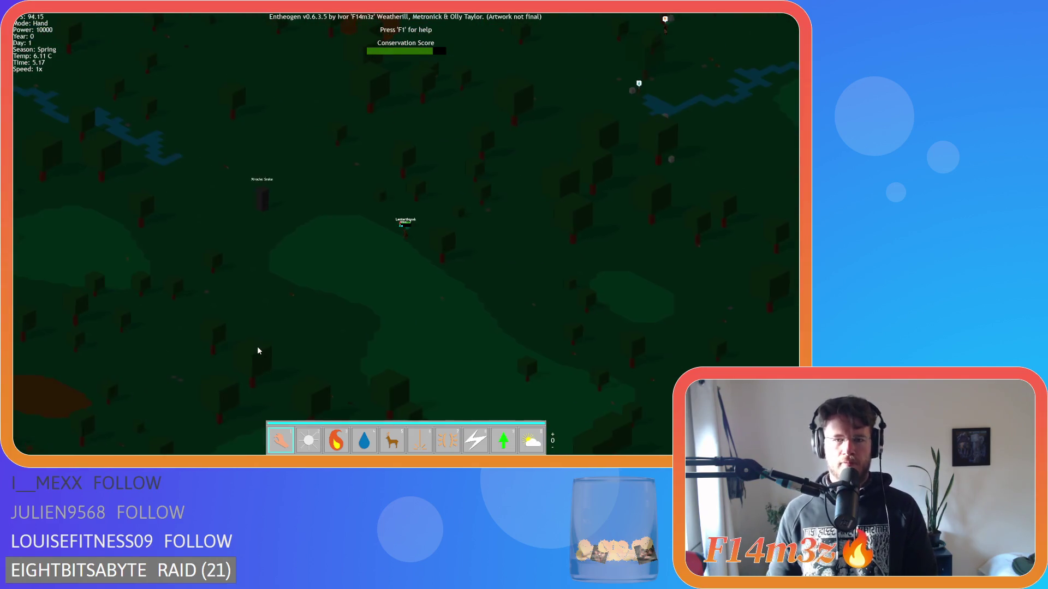
{"action": "scroll", "coordinate": [257, 346], "scroll_direction": "down", "scroll_amount": 5}
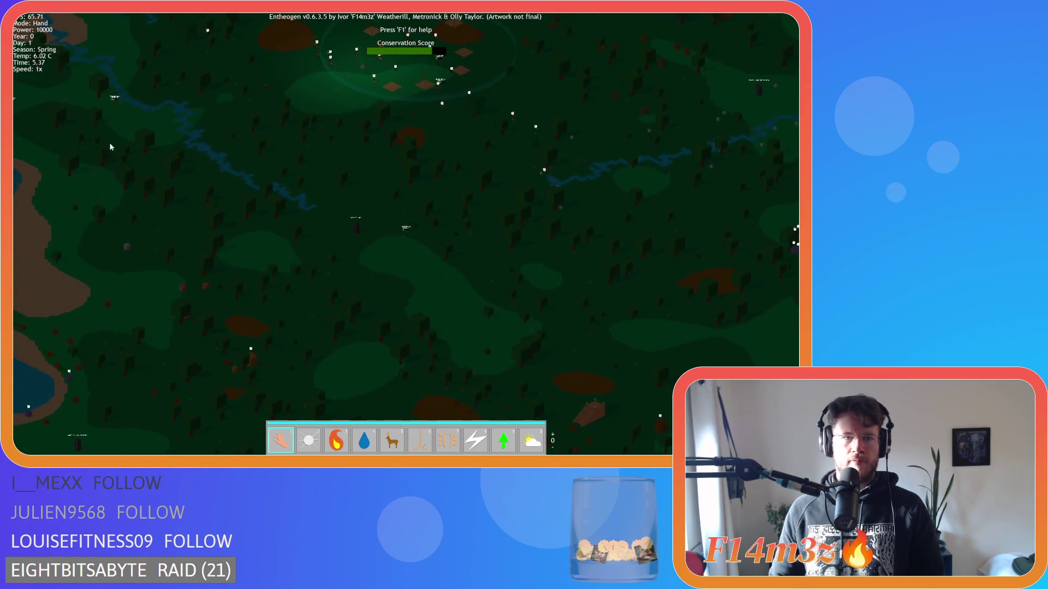
{"action": "key", "text": "a"}
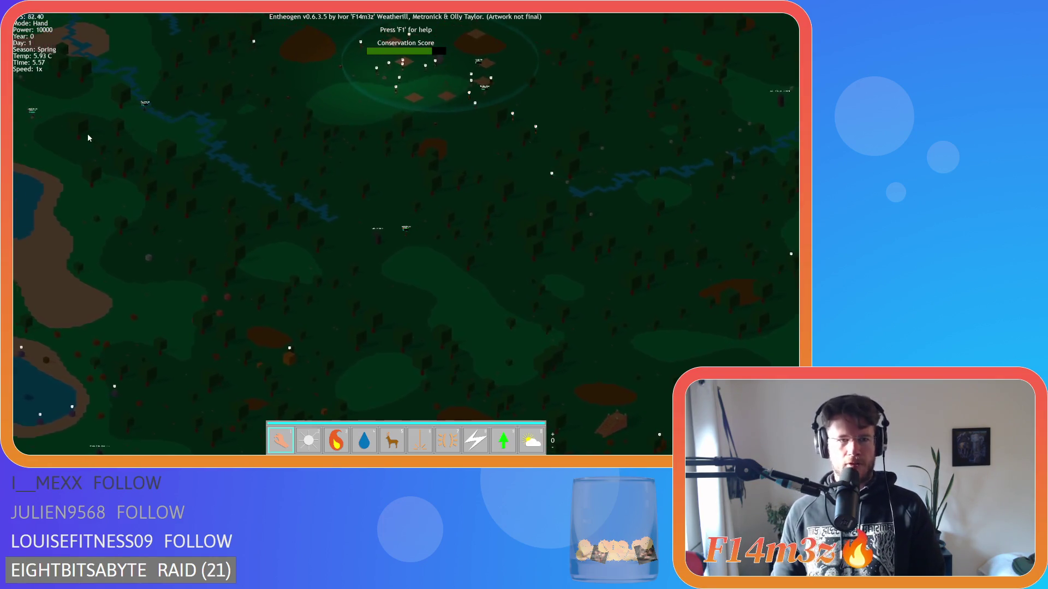
{"action": "key", "text": "a"}
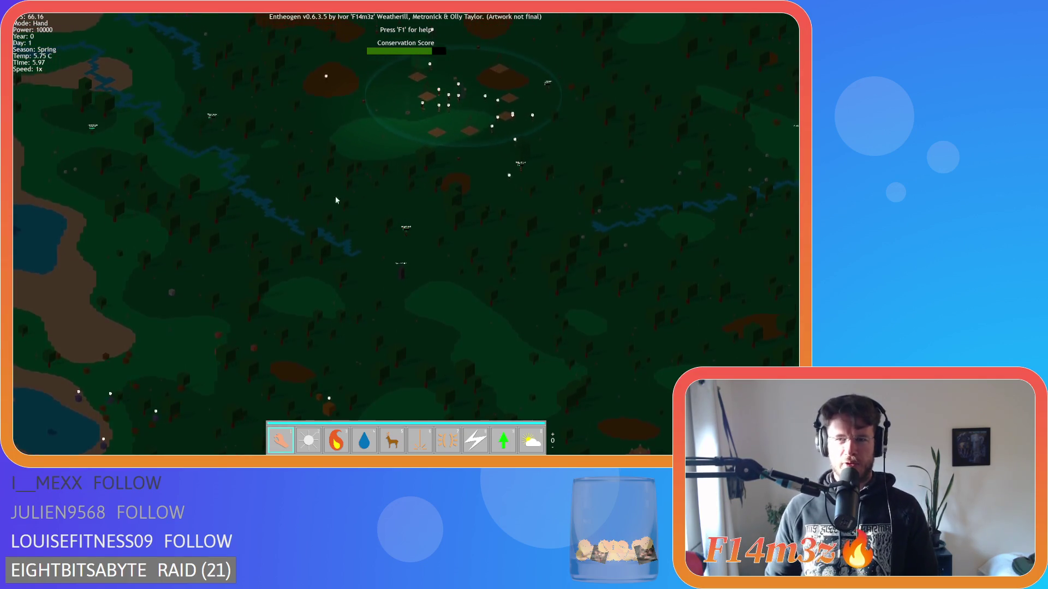
{"action": "scroll", "coordinate": [399, 207], "scroll_direction": "up", "scroll_amount": 5}
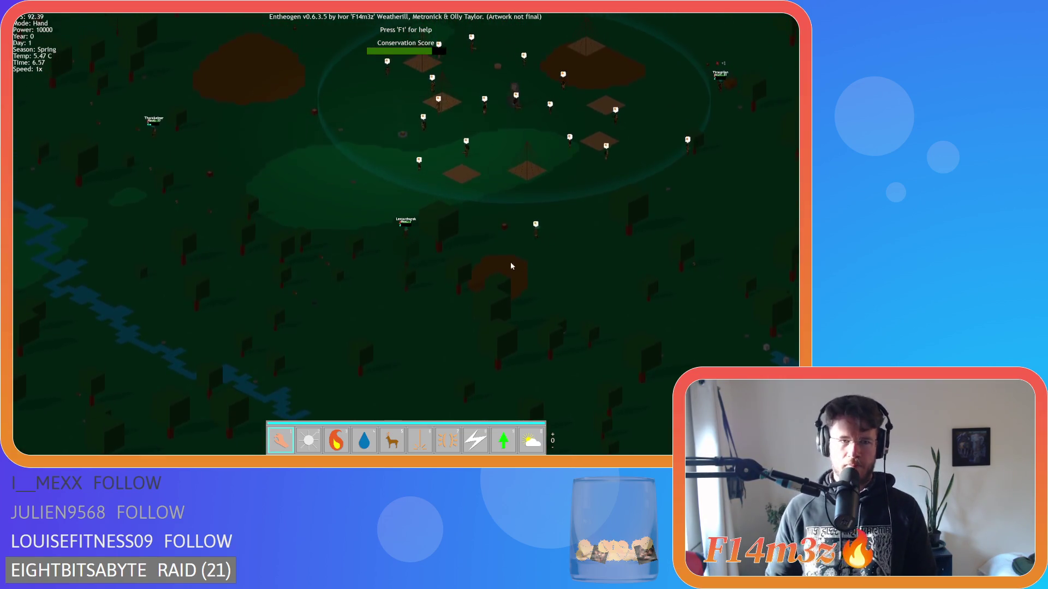
- Zoom into the village tents, drag the map across, then zoom back out to the whole village
{"action": "scroll", "coordinate": [482, 267], "scroll_direction": "up", "scroll_amount": 5}
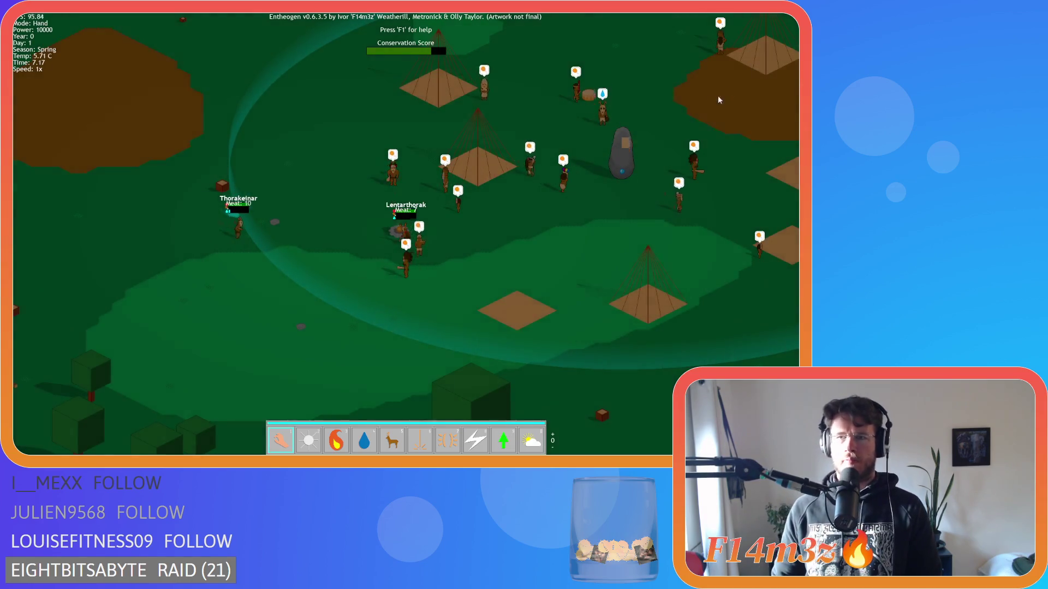
{"action": "left_click_drag", "start_coordinate": [719, 96], "coordinate": [617, 178]}
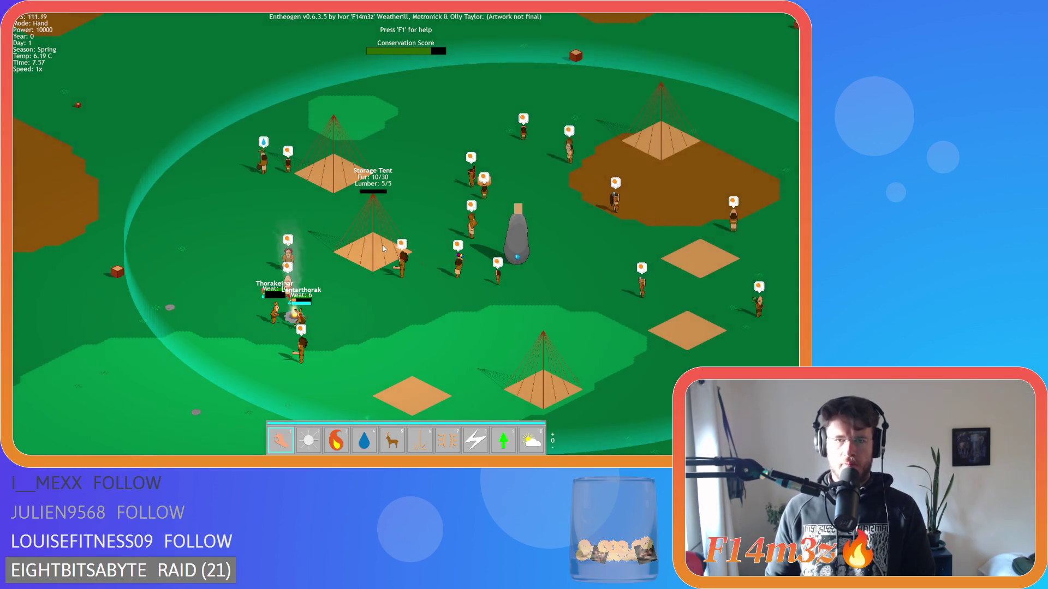
{"action": "scroll", "coordinate": [383, 248], "scroll_direction": "down", "scroll_amount": 8}
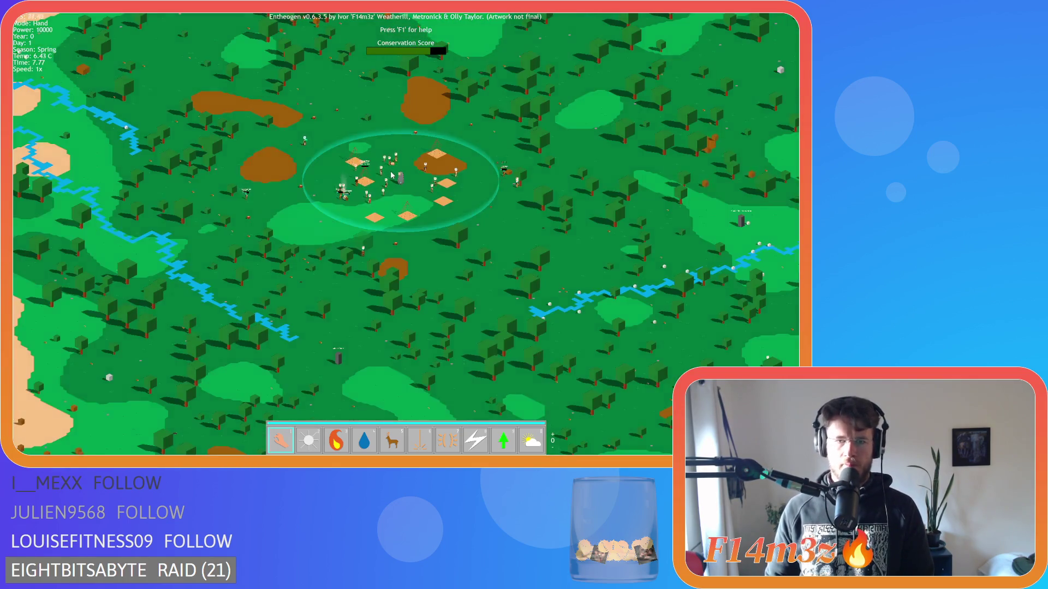
- Pan down and left to the forest and river, then back toward the village
{"action": "scroll", "coordinate": [391, 175], "scroll_direction": "up", "scroll_amount": 3}
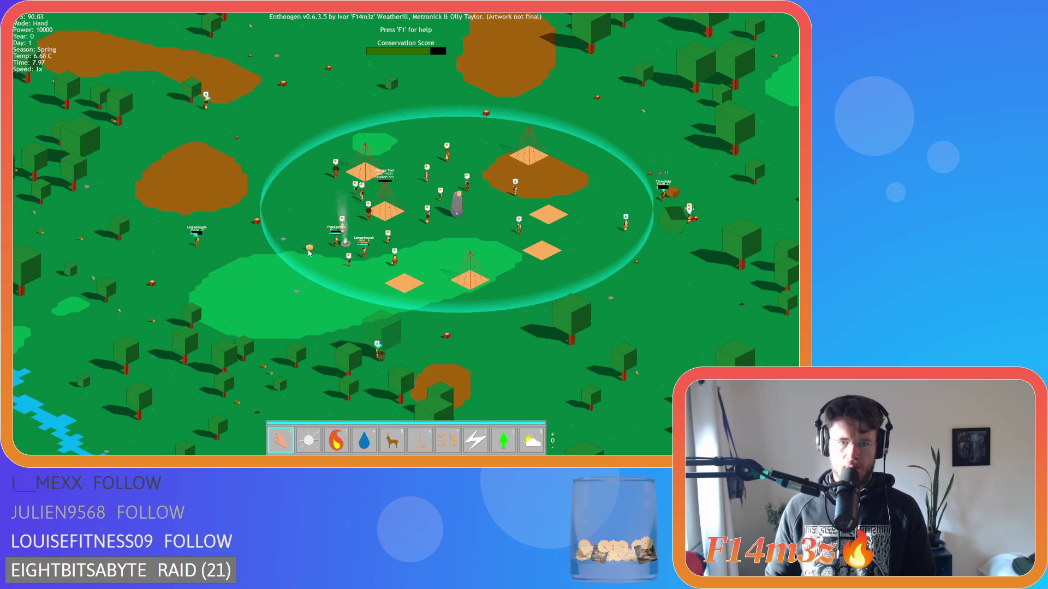
{"action": "key", "text": "Down"}
{"action": "key", "text": "Left"}
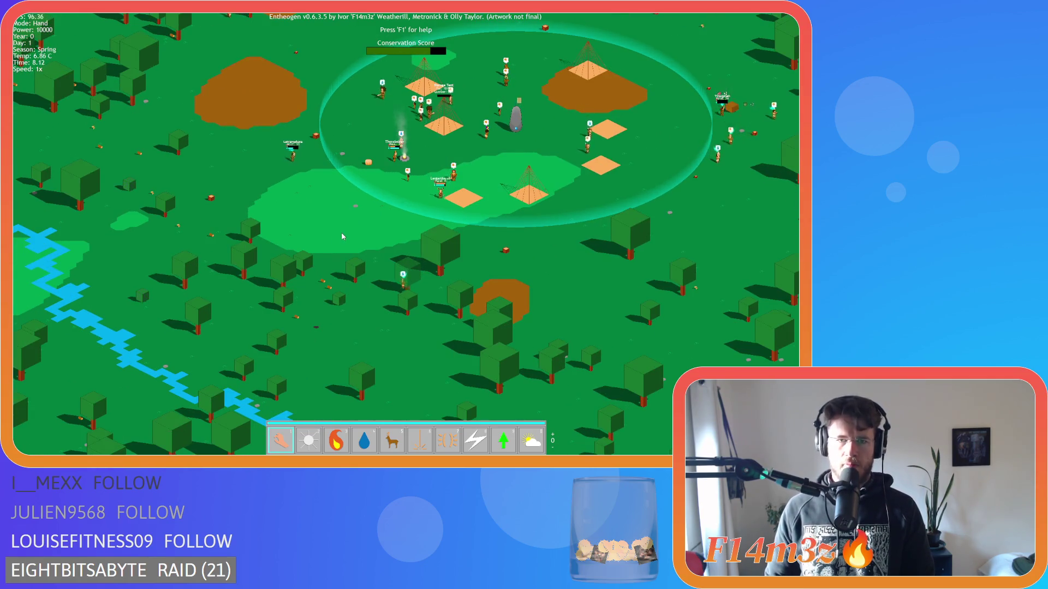
{"action": "key", "text": "Up"}
{"action": "key", "text": "Right"}
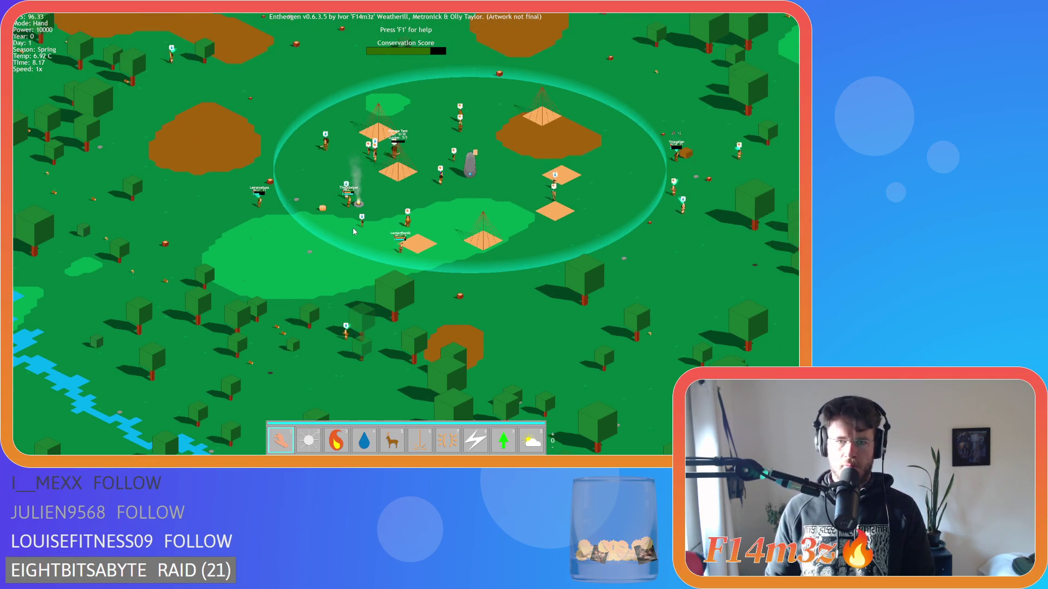
- Zoom out to the island overview, then zoom in on Thorakeinar and Lentarthorak
{"action": "scroll", "coordinate": [350, 216], "scroll_direction": "up", "scroll_amount": 3}
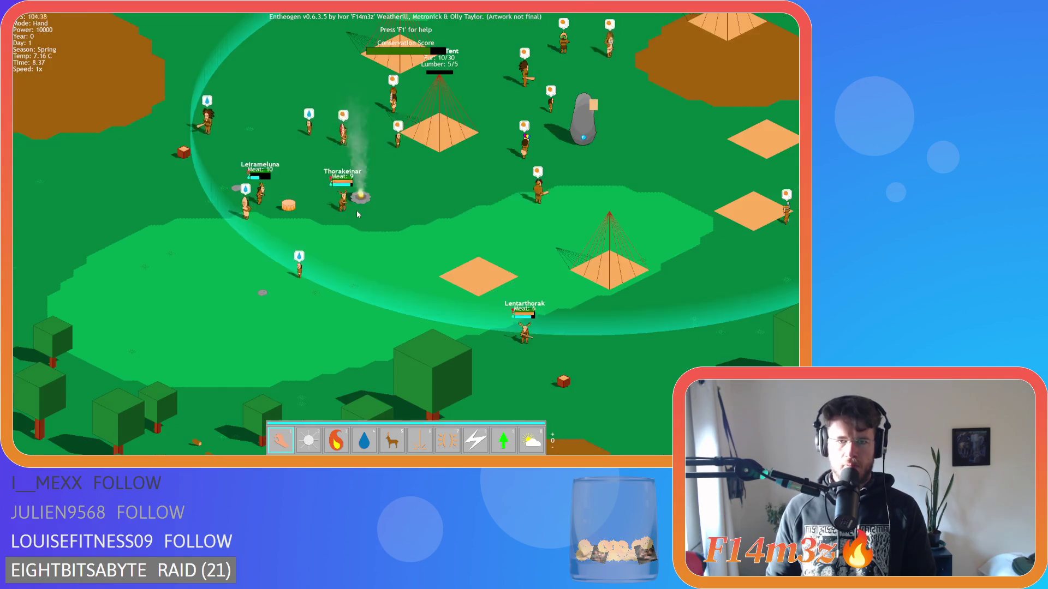
{"action": "key", "text": "Right"}
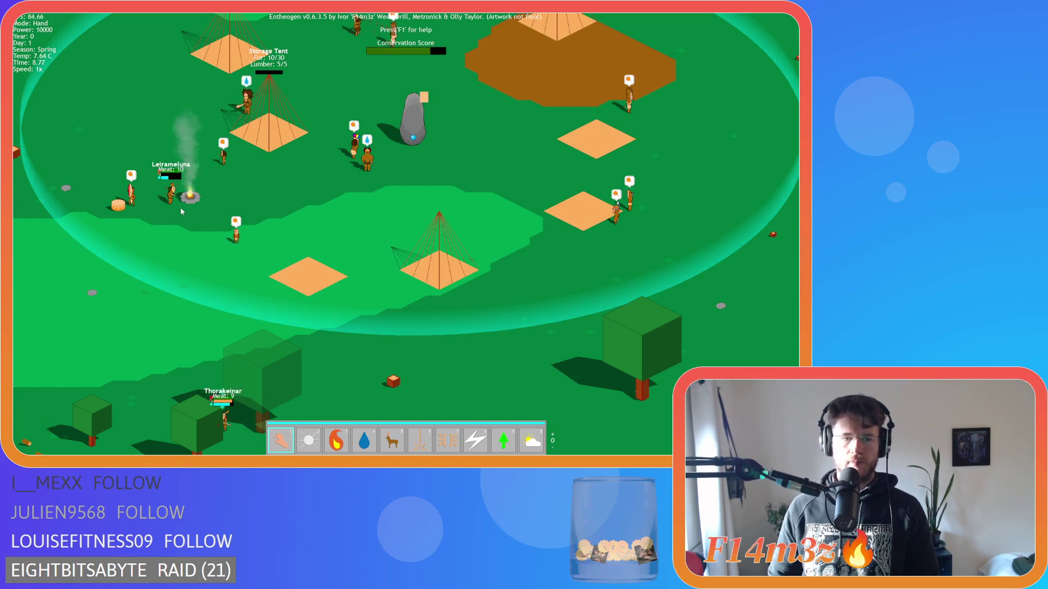
{"action": "scroll", "coordinate": [182, 212], "scroll_direction": "down", "scroll_amount": 5}
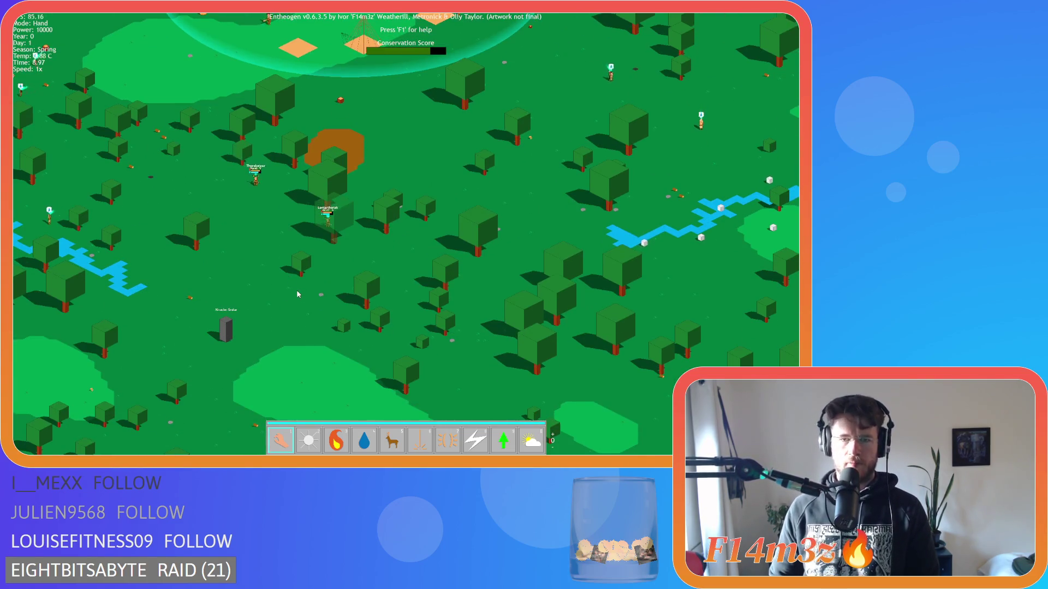
{"action": "scroll", "coordinate": [315, 296], "scroll_direction": "down", "scroll_amount": 3}
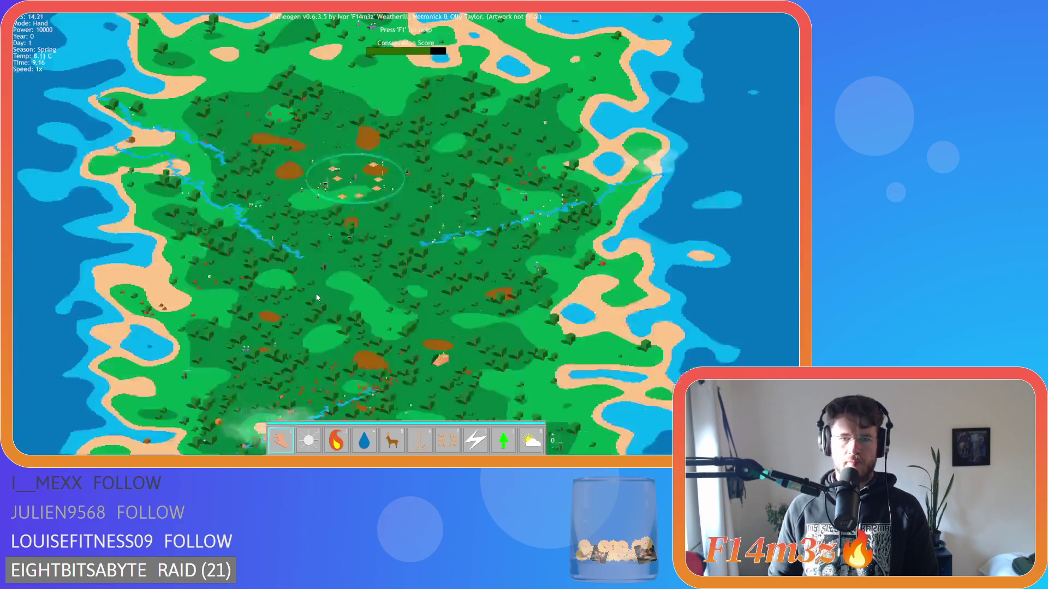
{"action": "scroll", "coordinate": [350, 244], "scroll_direction": "up", "scroll_amount": 10}
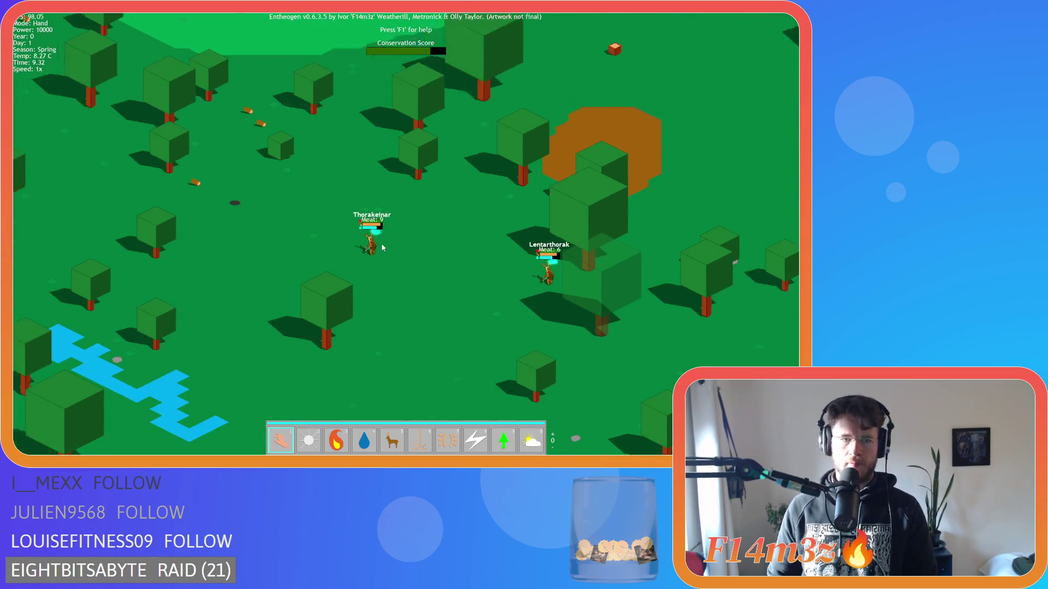
{"action": "scroll", "coordinate": [382, 248], "scroll_direction": "down", "scroll_amount": 5}
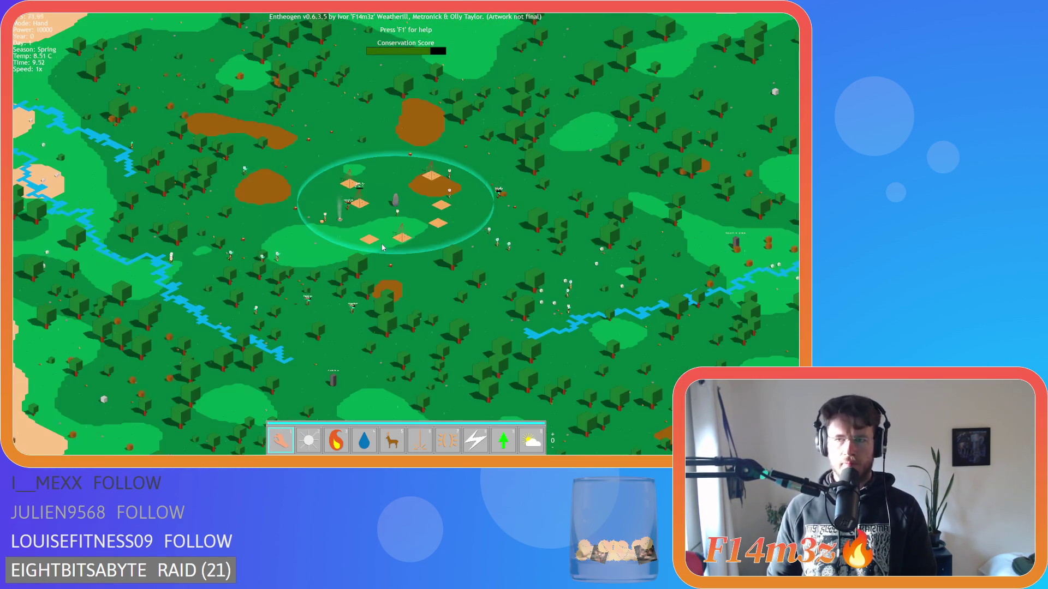
{"action": "scroll", "coordinate": [382, 248], "scroll_direction": "up", "scroll_amount": 8}
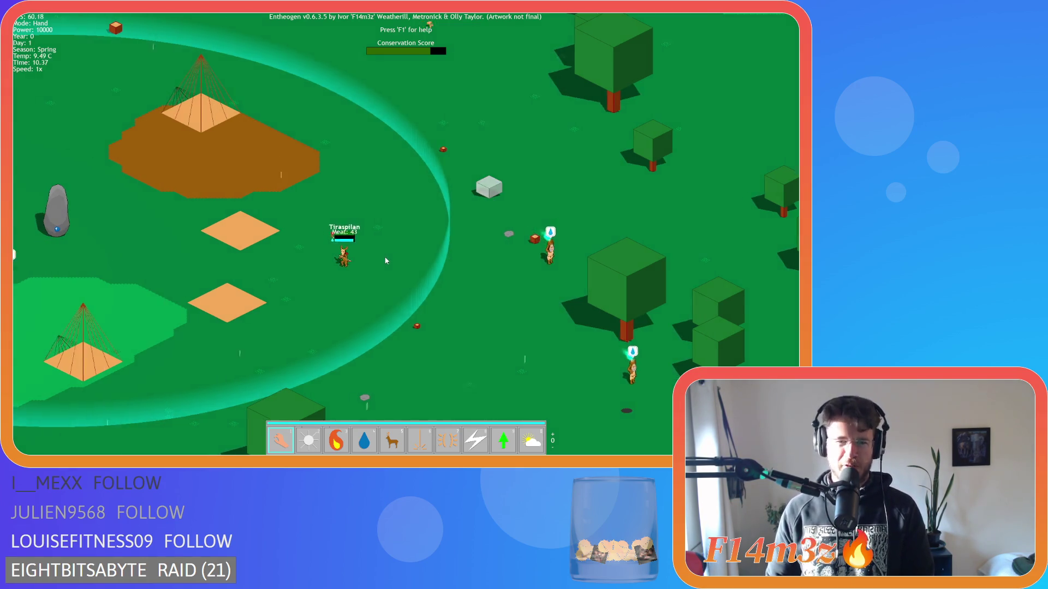
{"action": "key", "text": "a"}
{"action": "key", "text": "s"}
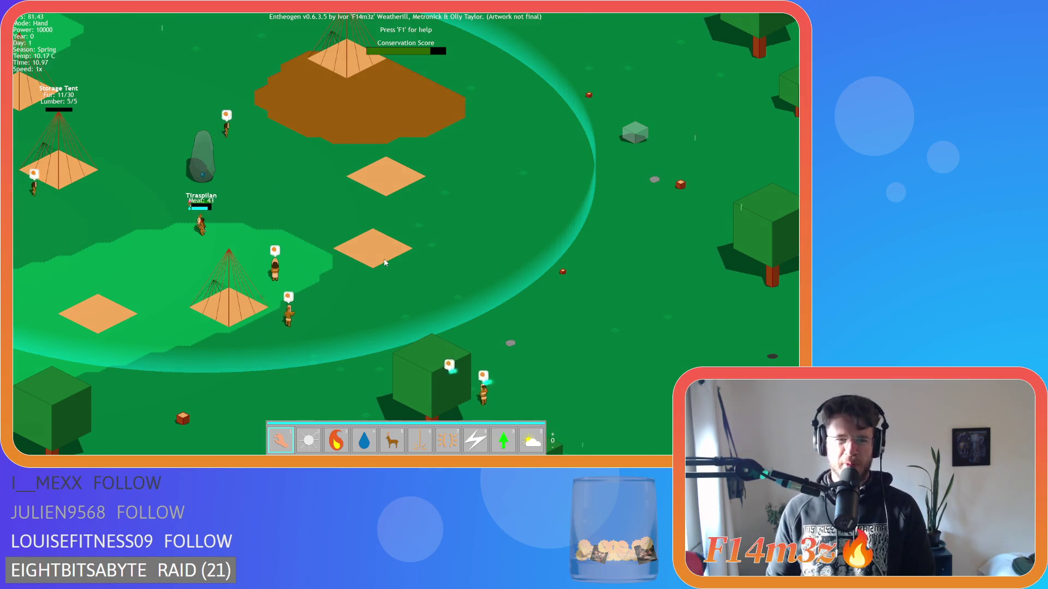
{"action": "key", "text": "a"}
{"action": "key", "text": "a"}
{"action": "key", "text": "s"}
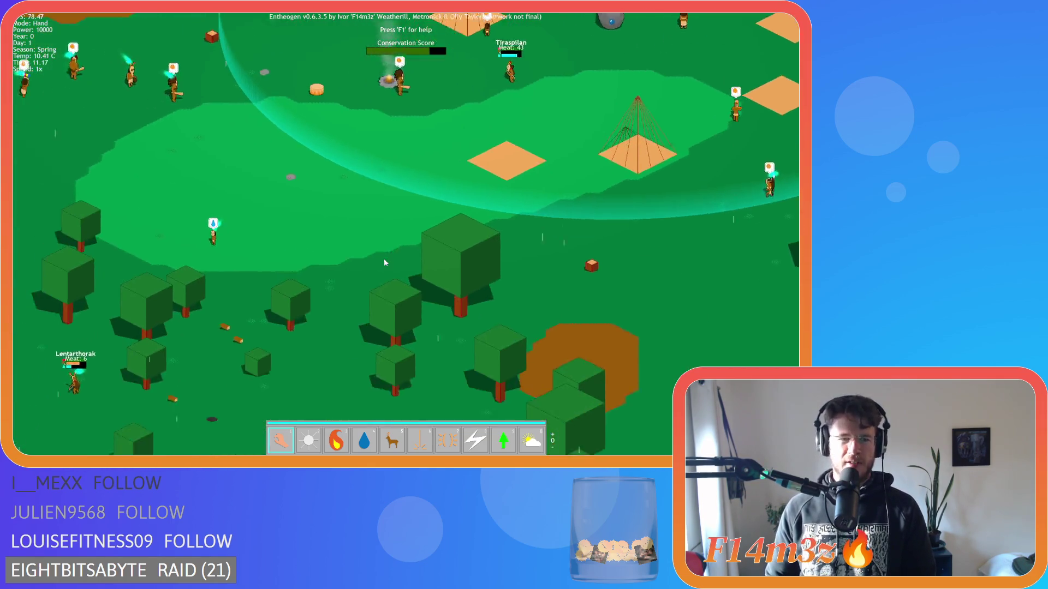
{"action": "key", "text": "a"}
{"action": "key", "text": "s"}
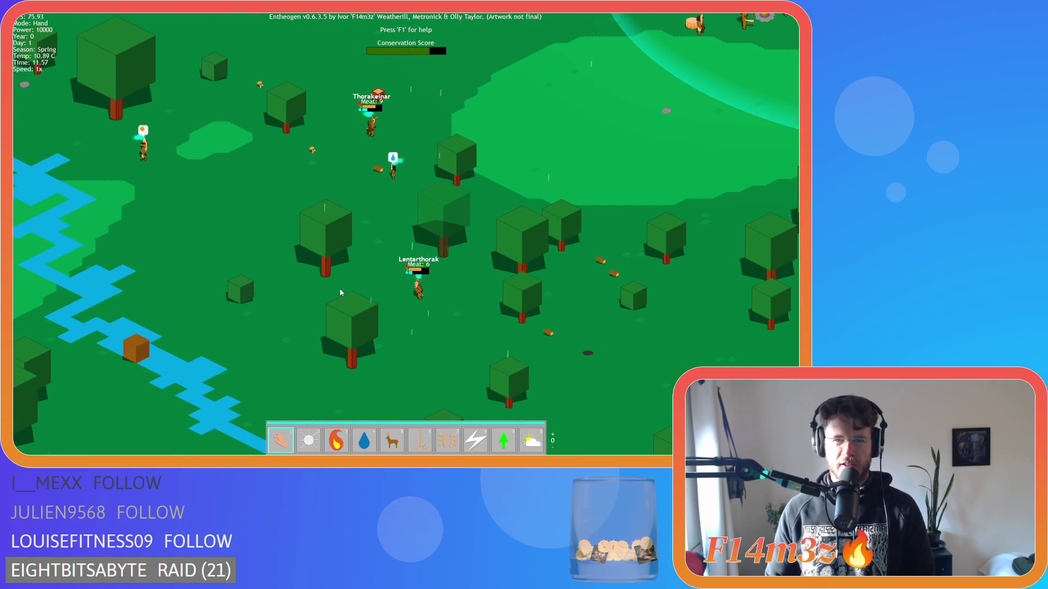
{"action": "key", "text": "w"}
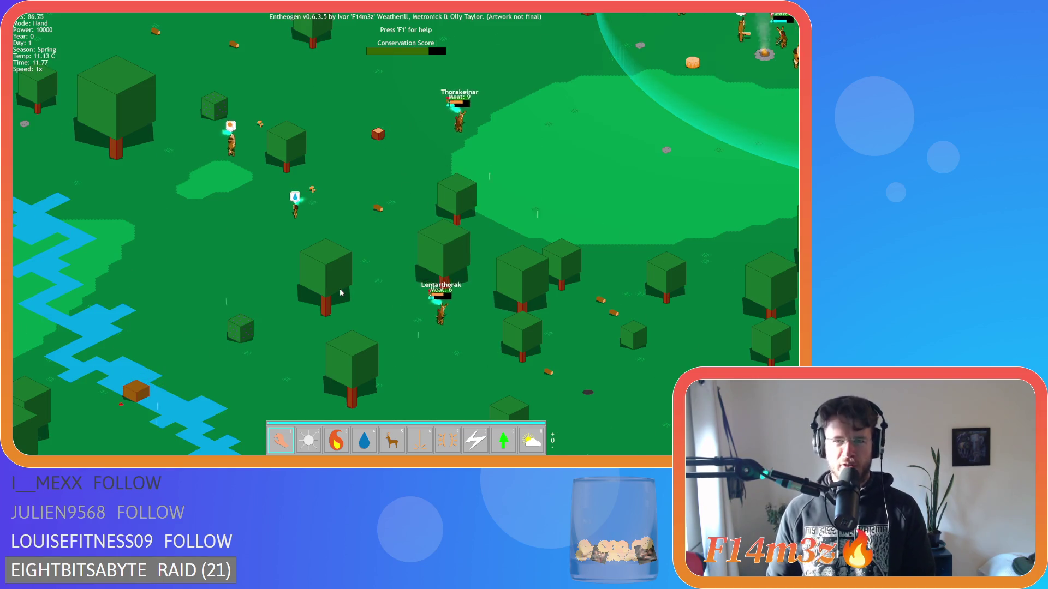
{"action": "key", "text": "d"}
{"action": "key", "text": "w"}
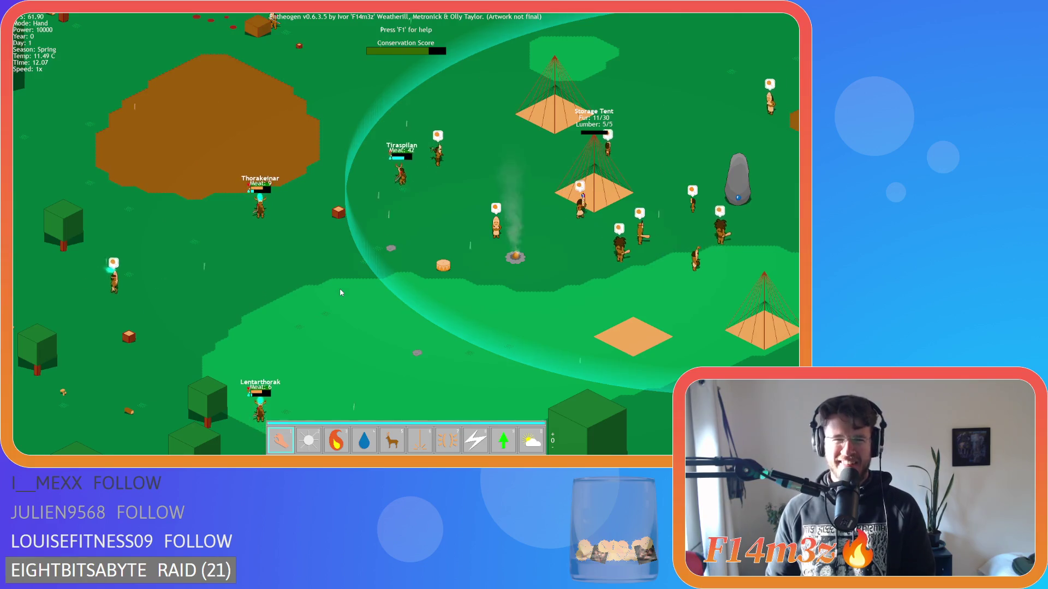
{"action": "key", "text": "w"}
{"action": "key", "text": "d"}
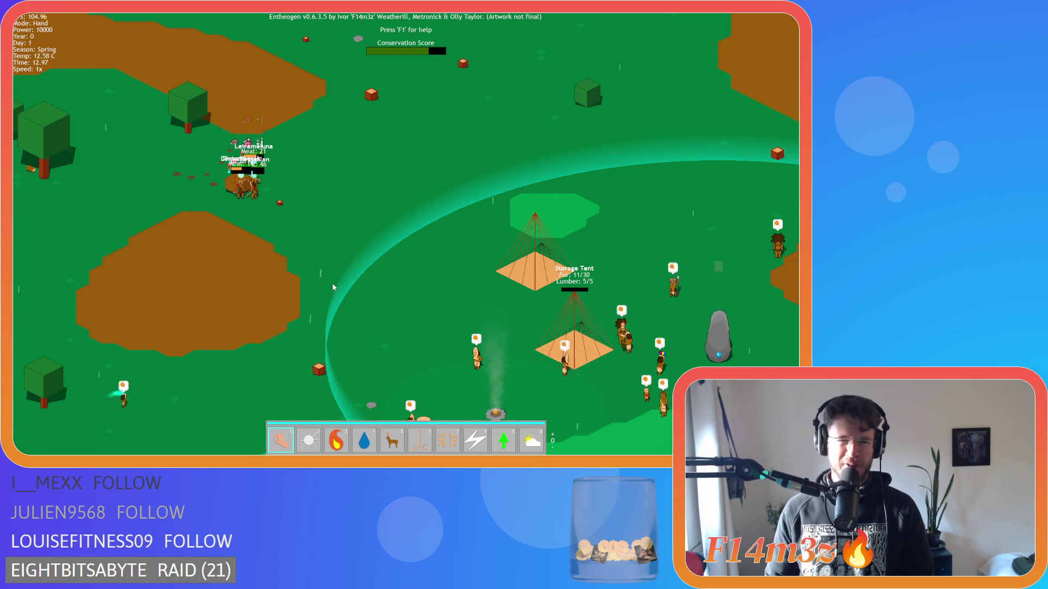
{"action": "key", "text": "a"}
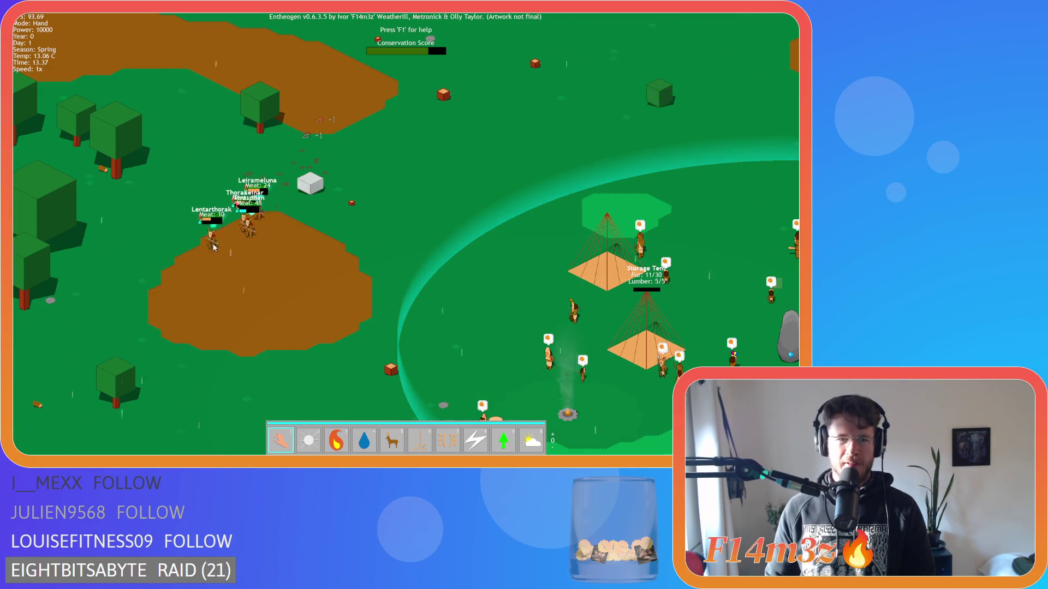
{"action": "key", "text": "a"}
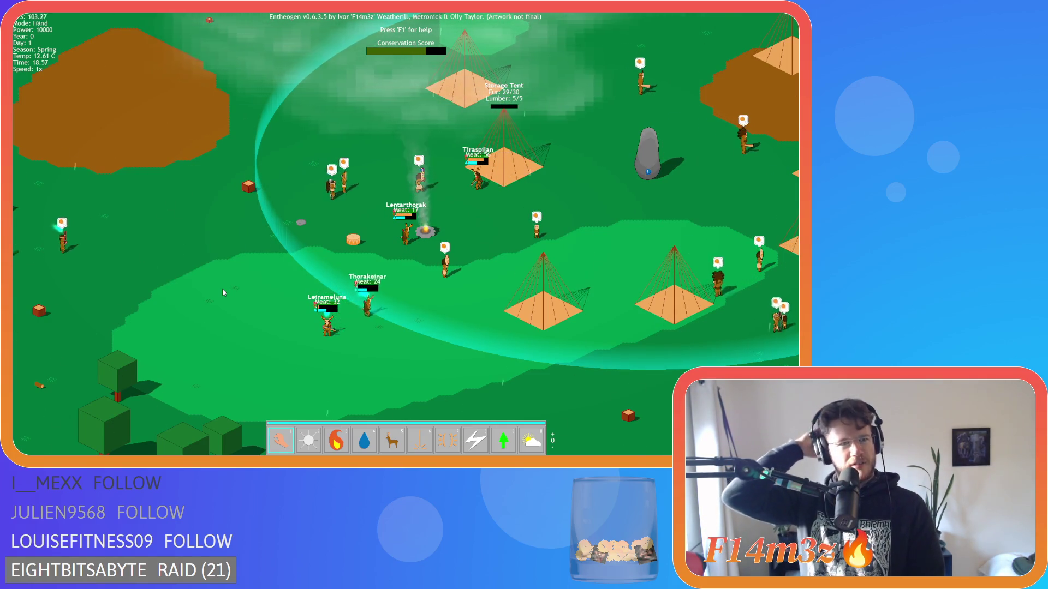
{"action": "key", "text": "a"}
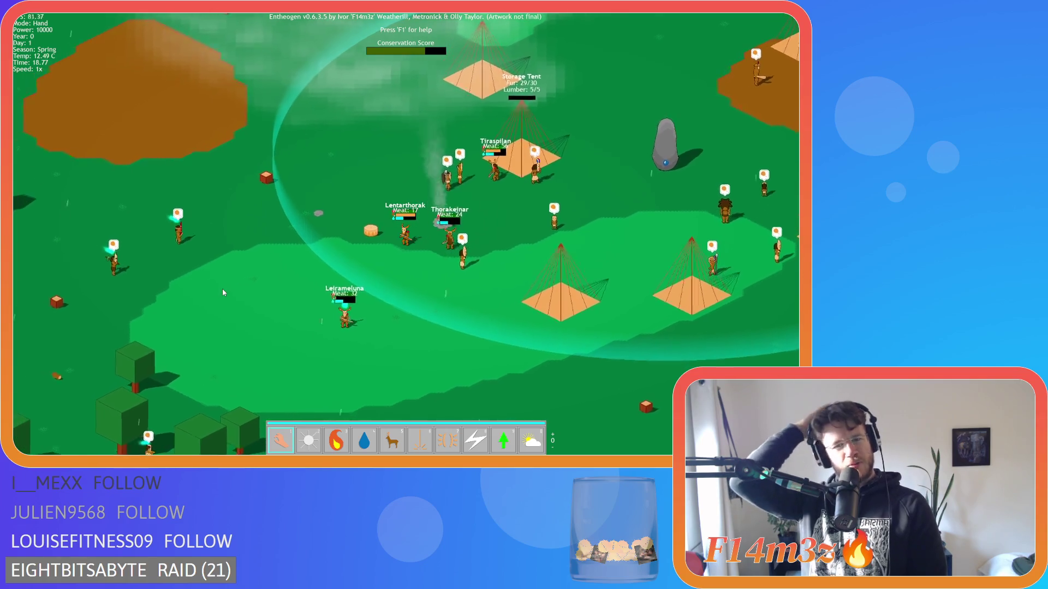
{"action": "key", "text": "a"}
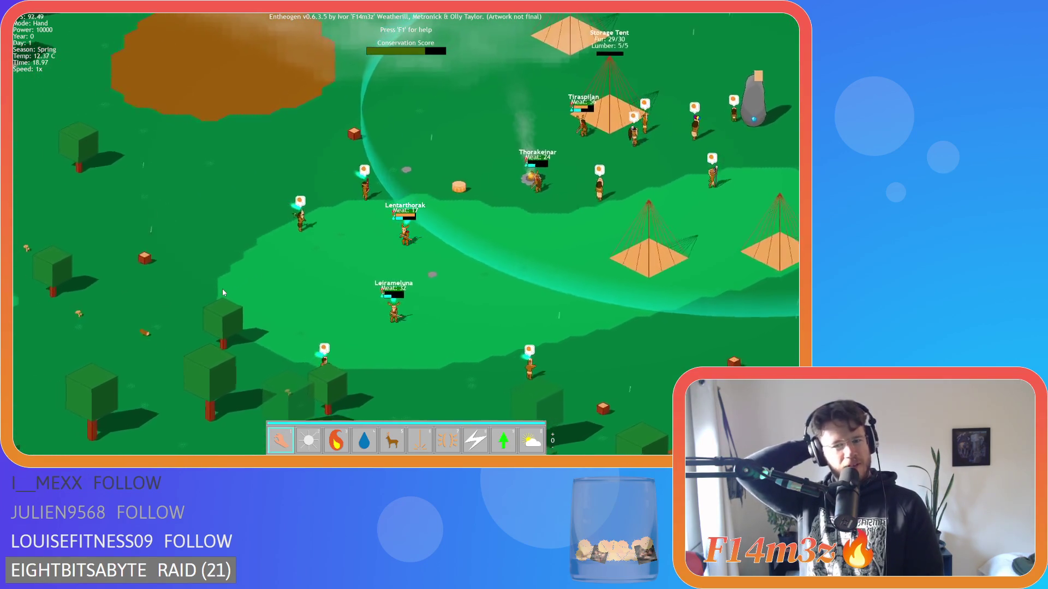
{"action": "key", "text": "a"}
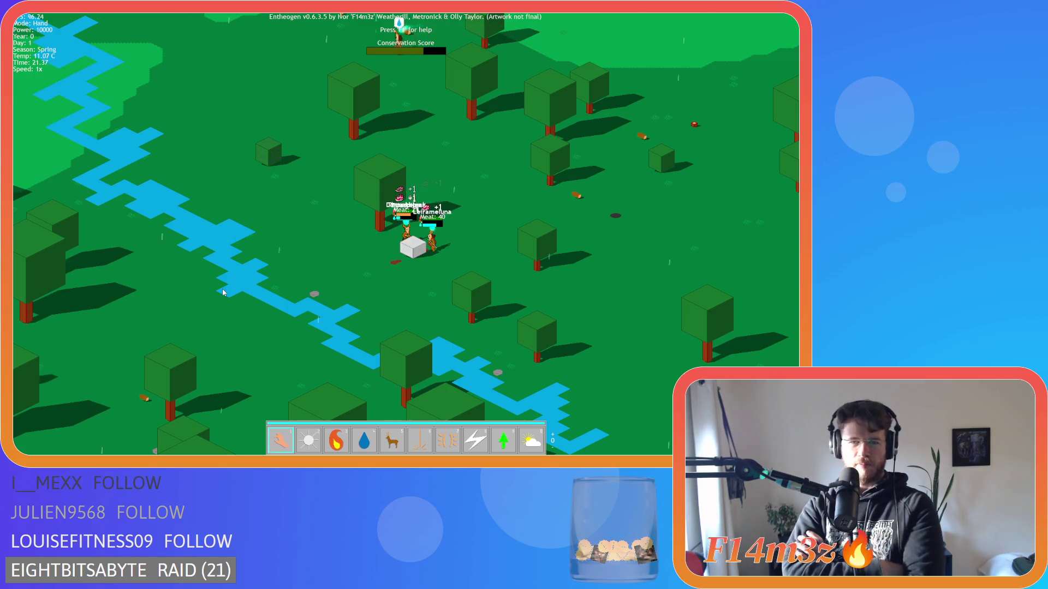
{"action": "mouse_move", "coordinate": [797, 255]}
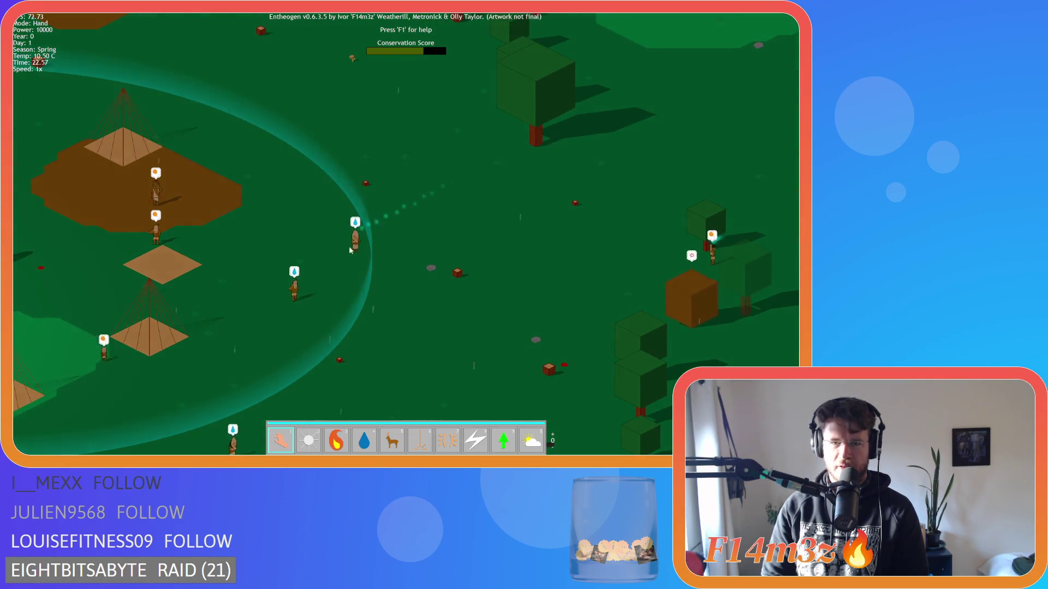
{"action": "scroll", "coordinate": [603, 271], "scroll_direction": "down", "scroll_amount": 5}
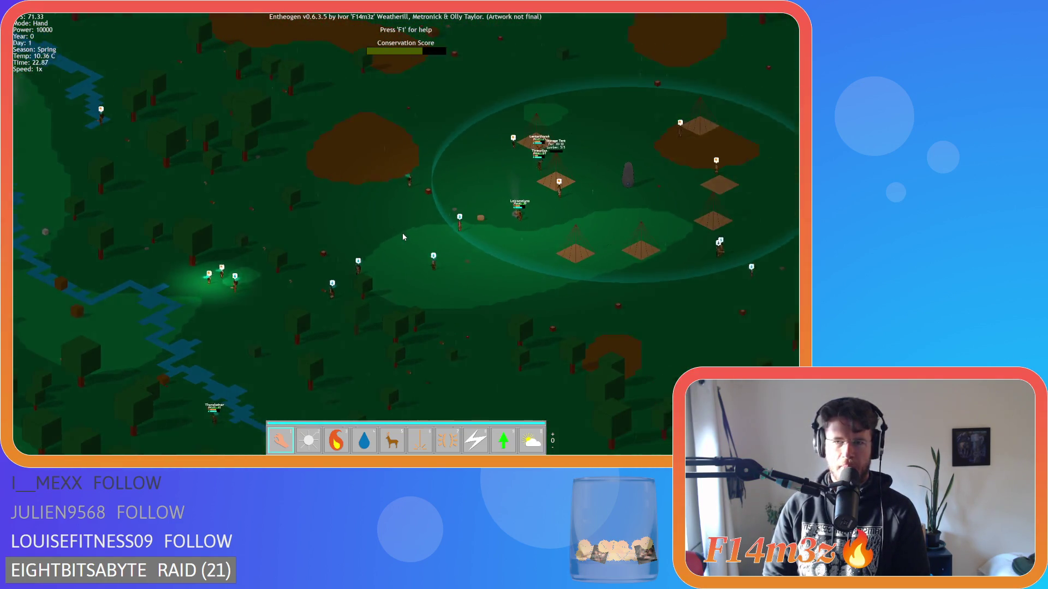
{"action": "scroll", "coordinate": [403, 237], "scroll_direction": "up", "scroll_amount": 5}
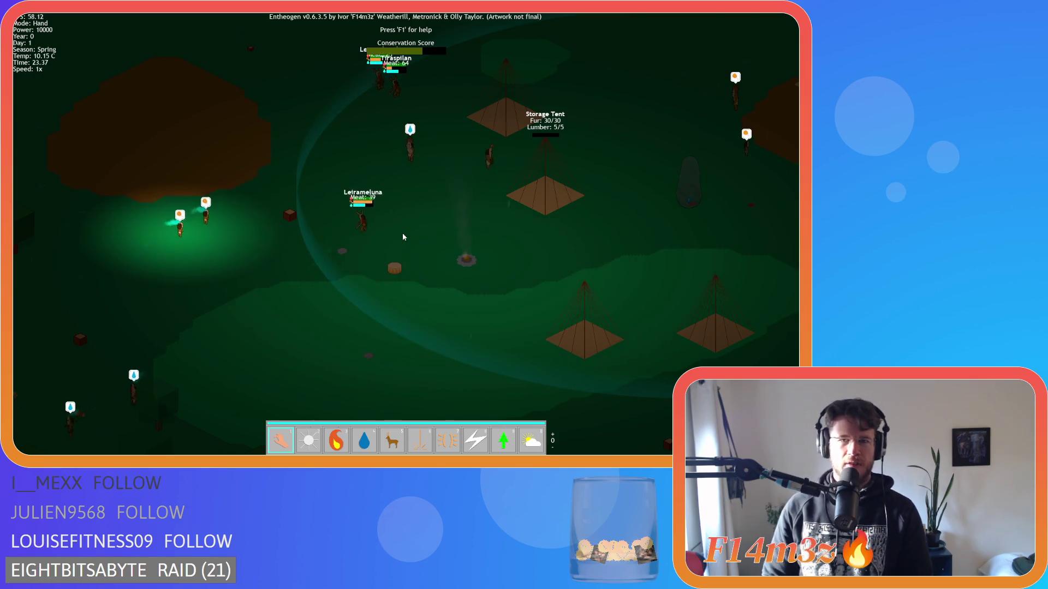
{"action": "key", "text": "Up"}
{"action": "key", "text": "Left"}
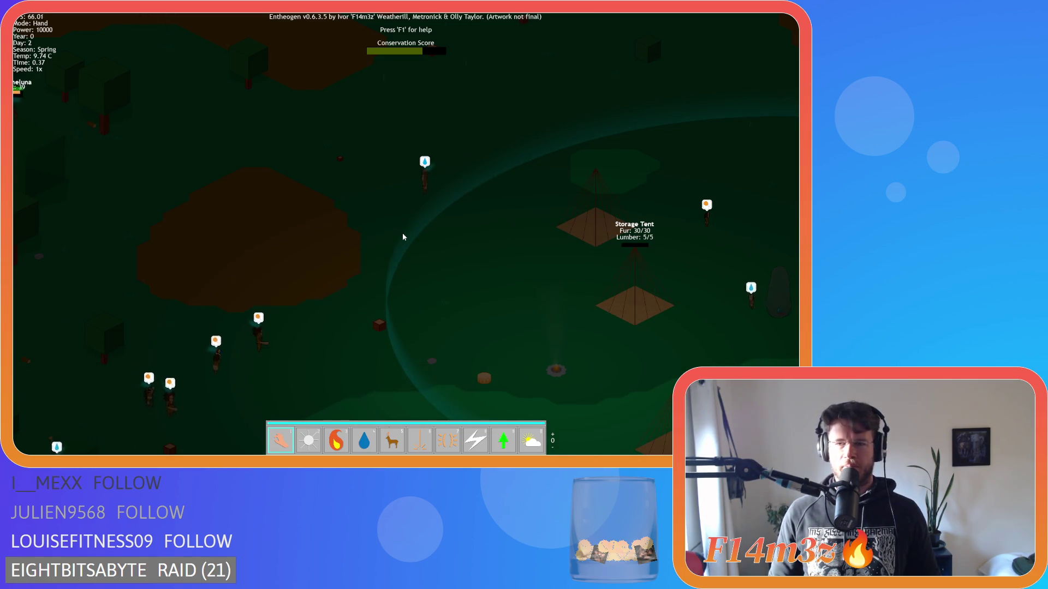
{"action": "key", "text": "d"}
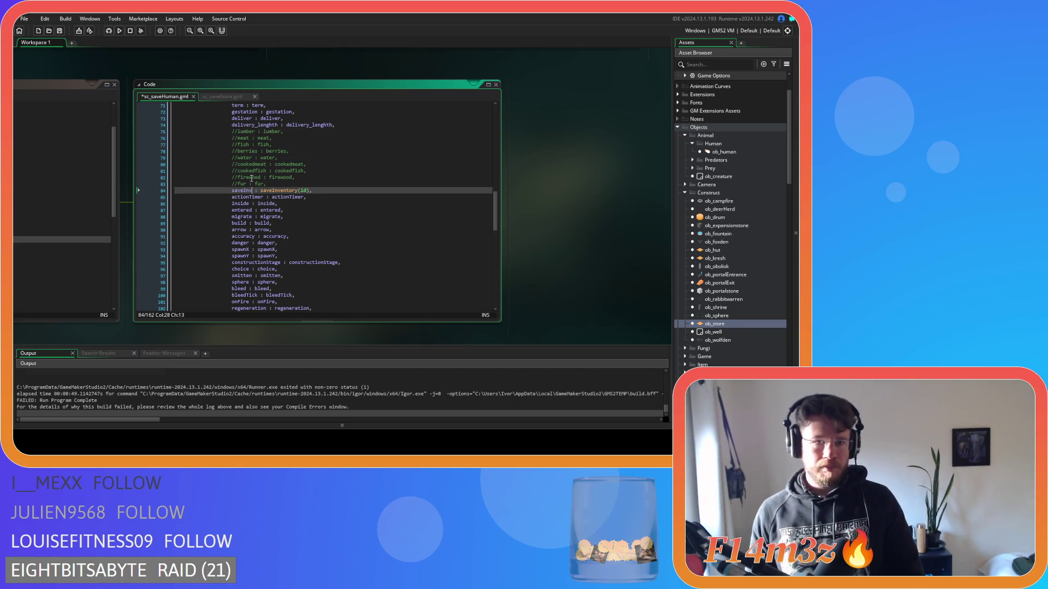
- Rename the saveInv key to inv in sc_saveHuman and save the script
{"action": "left_click_drag", "start_coordinate": [246, 191], "coordinate": [229, 194]}
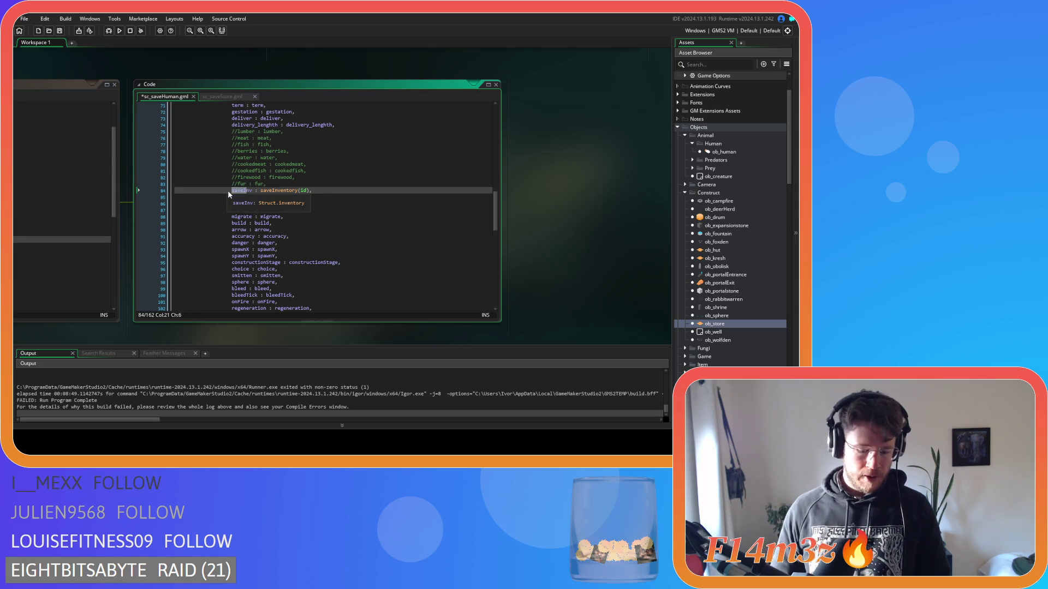
{"action": "type", "text": "i"}
{"action": "key", "text": "End"}
{"action": "key", "text": "ctrl+s"}
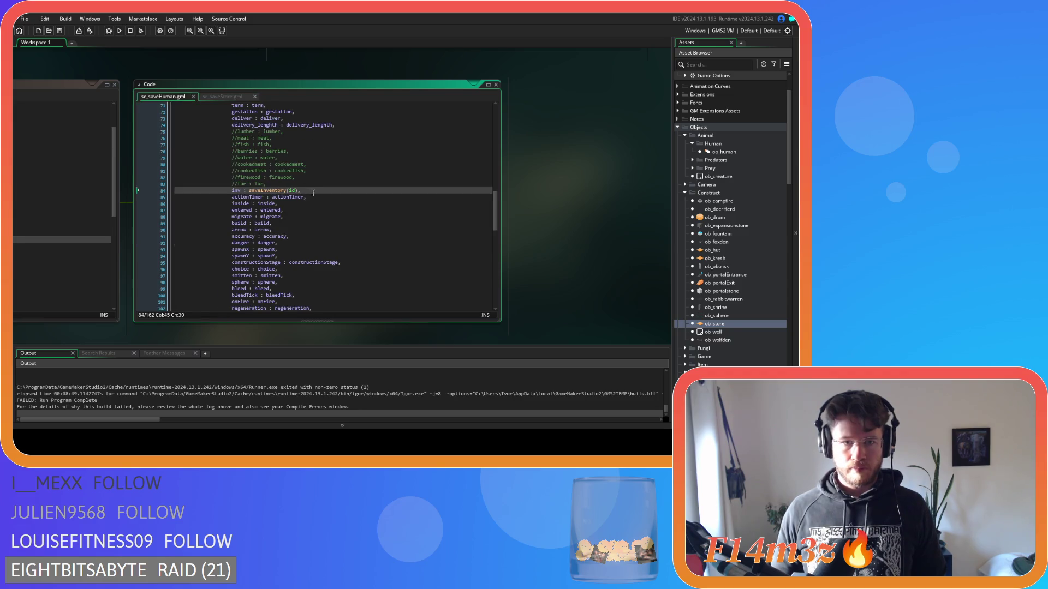
- Replace lines 21–22 of sc_saveStore with a single inv : saveInventory(id) entry
{"action": "left_click", "coordinate": [227, 97]}
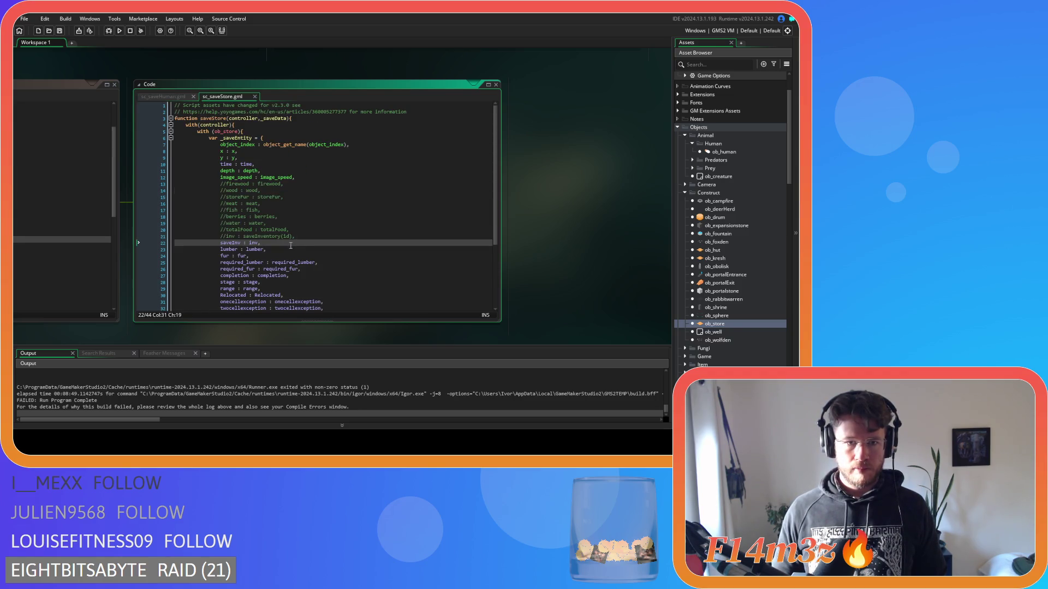
{"action": "left_click_drag", "start_coordinate": [290, 245], "coordinate": [228, 239]}
{"action": "type", "text": "inv : saveInventory(id),"}
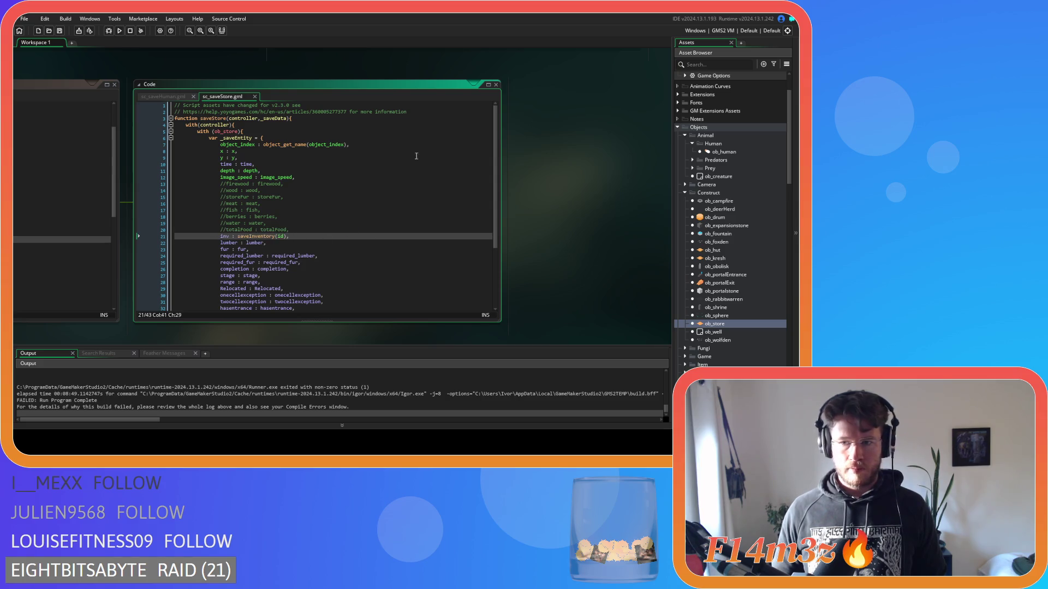
{"action": "scroll", "coordinate": [154, 404], "scroll_direction": "up", "scroll_amount": 5}
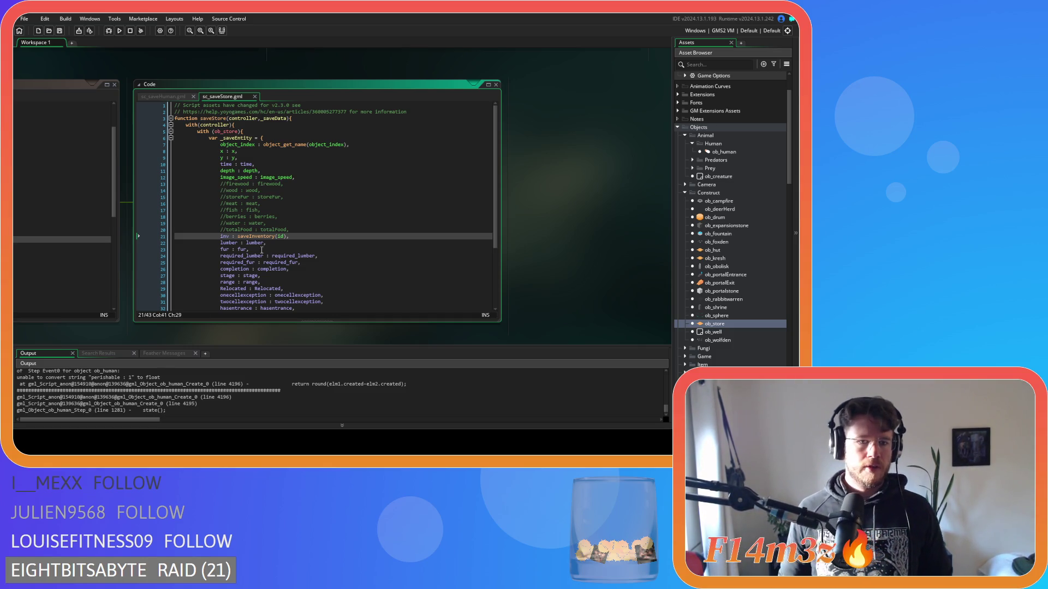
{"action": "key", "text": "Up"}
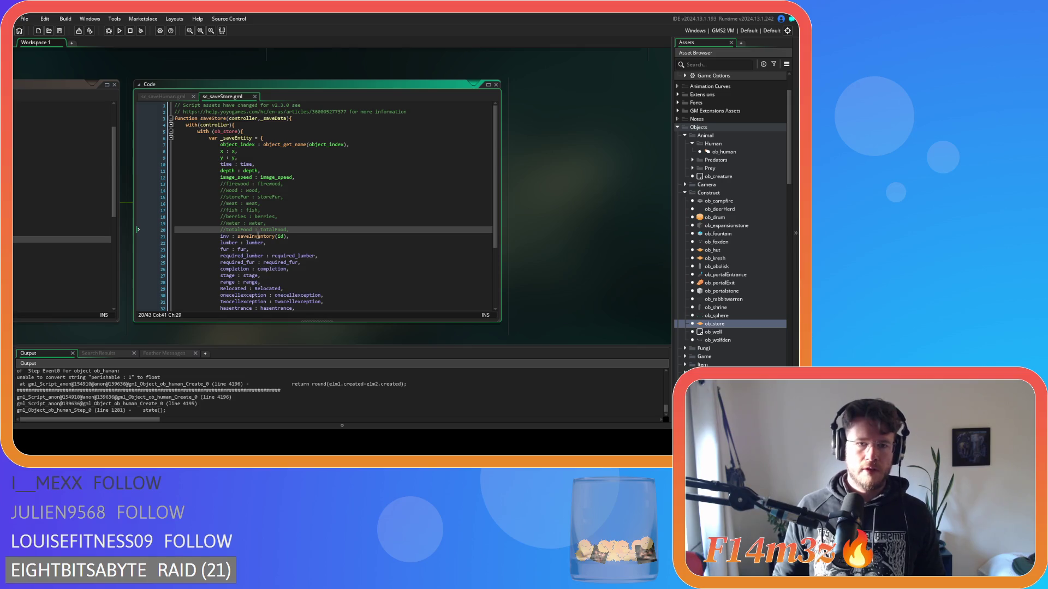
- Open sc_saveInventory from its call and pan the workspace to the load scripts
{"action": "middle_click", "coordinate": [257, 236]}
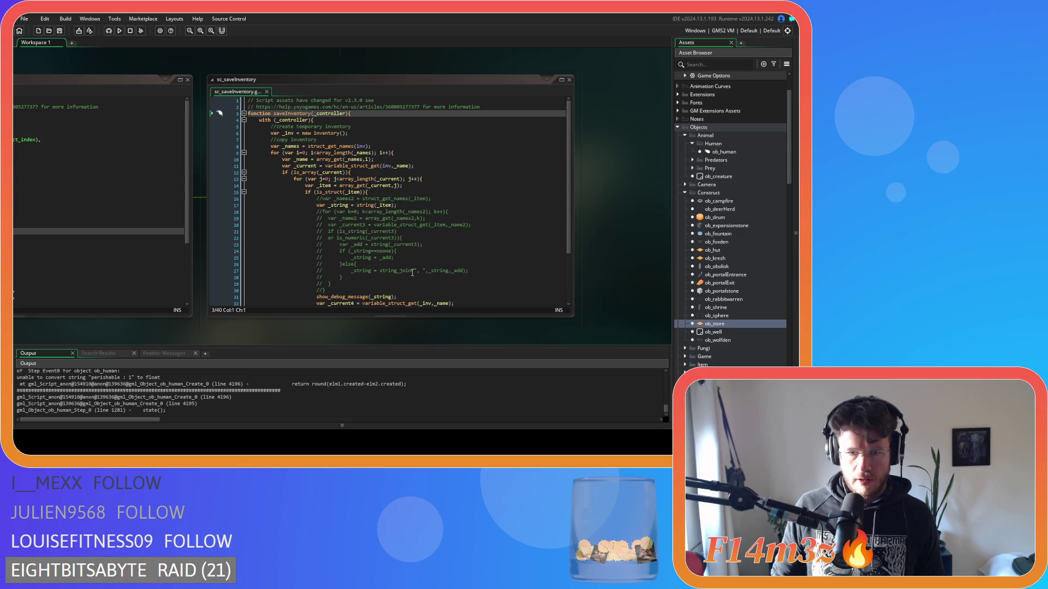
{"action": "left_click_drag", "start_coordinate": [358, 332], "coordinate": [489, 312]}
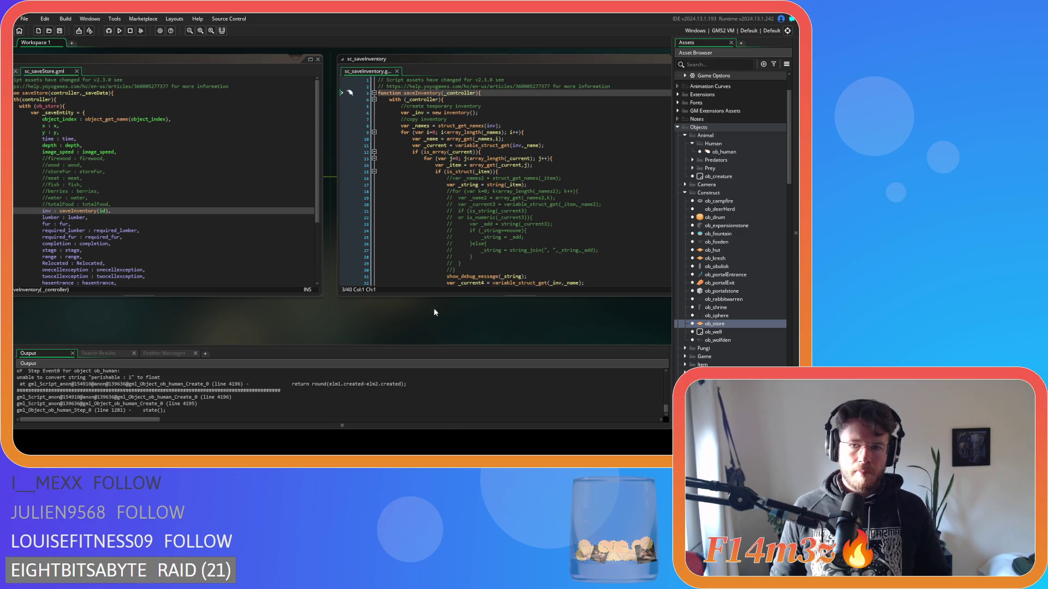
{"action": "left_click", "coordinate": [535, 274]}
{"action": "triple_click", "coordinate": [539, 278]}
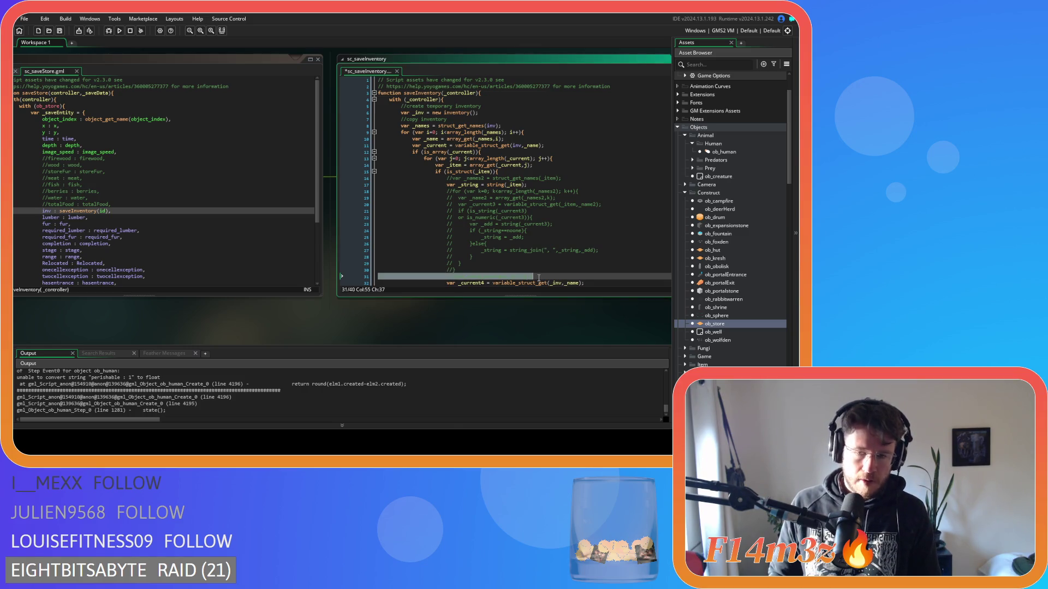
{"action": "left_click", "coordinate": [489, 243]}
{"action": "mouse_move", "coordinate": [298, 324]}
{"action": "left_mouse_down"}
{"action": "mouse_move", "coordinate": [471, 266]}
{"action": "mouse_move", "coordinate": [505, 178]}
{"action": "mouse_move", "coordinate": [322, 262]}
{"action": "mouse_move", "coordinate": [561, 245]}
{"action": "mouse_move", "coordinate": [627, 109]}
{"action": "mouse_move", "coordinate": [557, 257]}
{"action": "mouse_move", "coordinate": [414, 187]}
{"action": "mouse_move", "coordinate": [473, 223]}
{"action": "mouse_move", "coordinate": [54, 344]}
{"action": "left_mouse_up"}
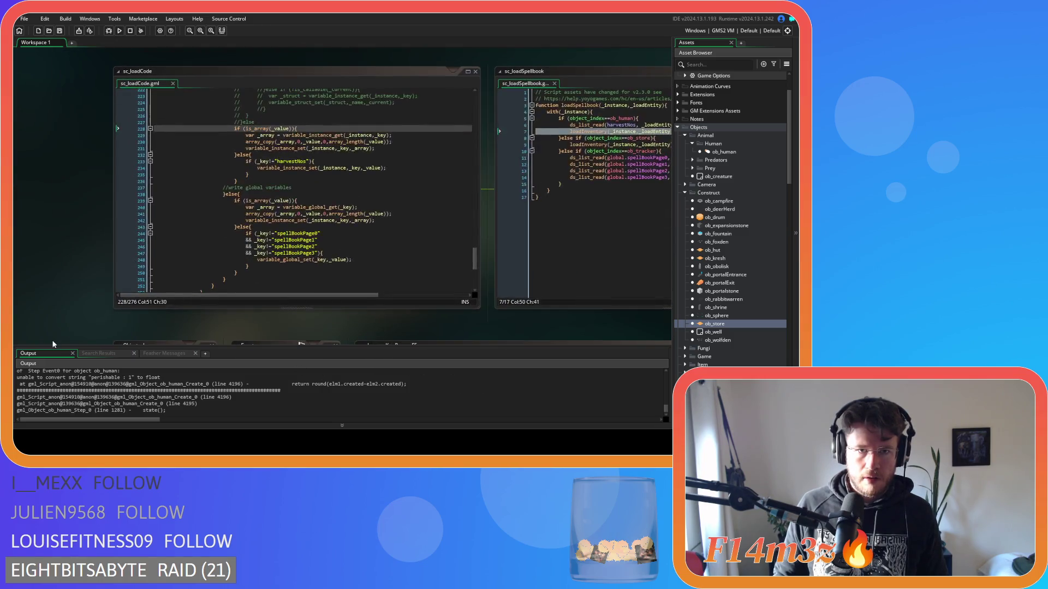
- Bring sc_loadInventory into view and change saveInv to inv on line 5
{"action": "mouse_move", "coordinate": [527, 66]}
{"action": "left_mouse_down"}
{"action": "mouse_move", "coordinate": [294, 74]}
{"action": "mouse_move", "coordinate": [353, 179]}
{"action": "left_mouse_up"}
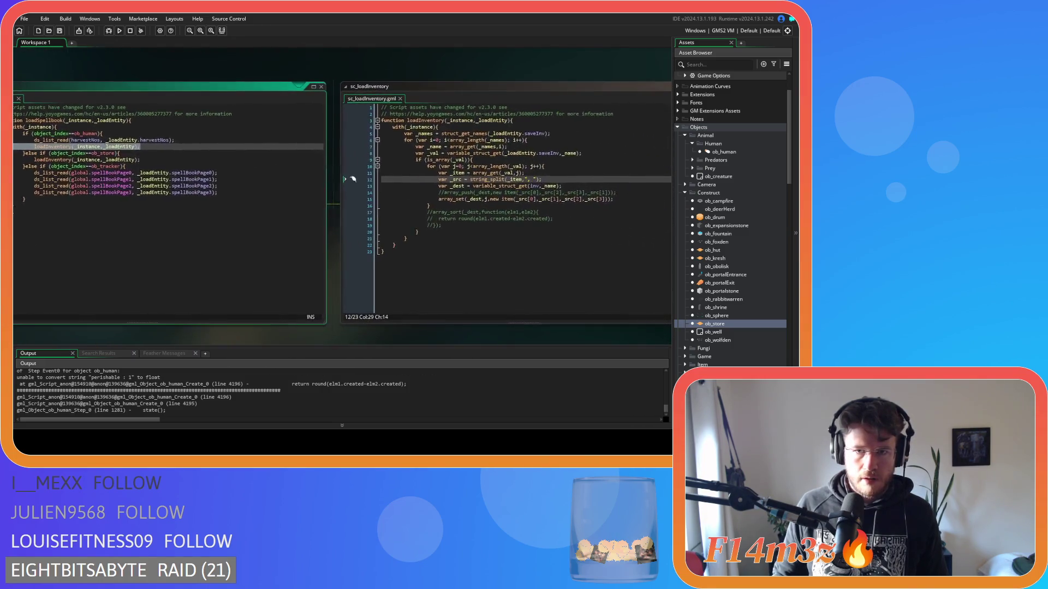
{"action": "left_click_drag", "start_coordinate": [376, 77], "coordinate": [217, 75]}
{"action": "left_click", "coordinate": [398, 193]}
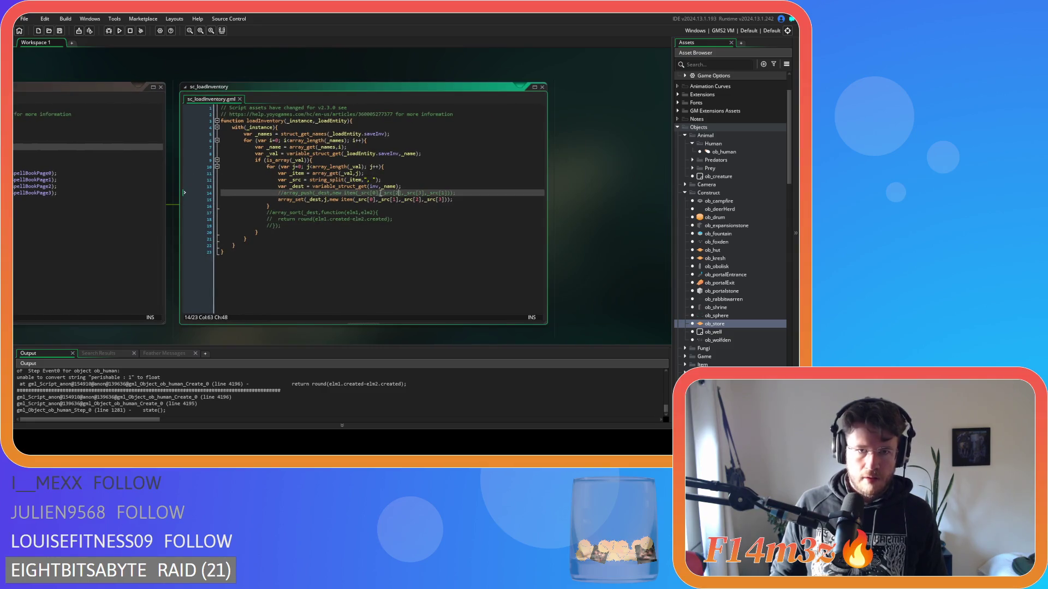
{"action": "left_click", "coordinate": [368, 135]}
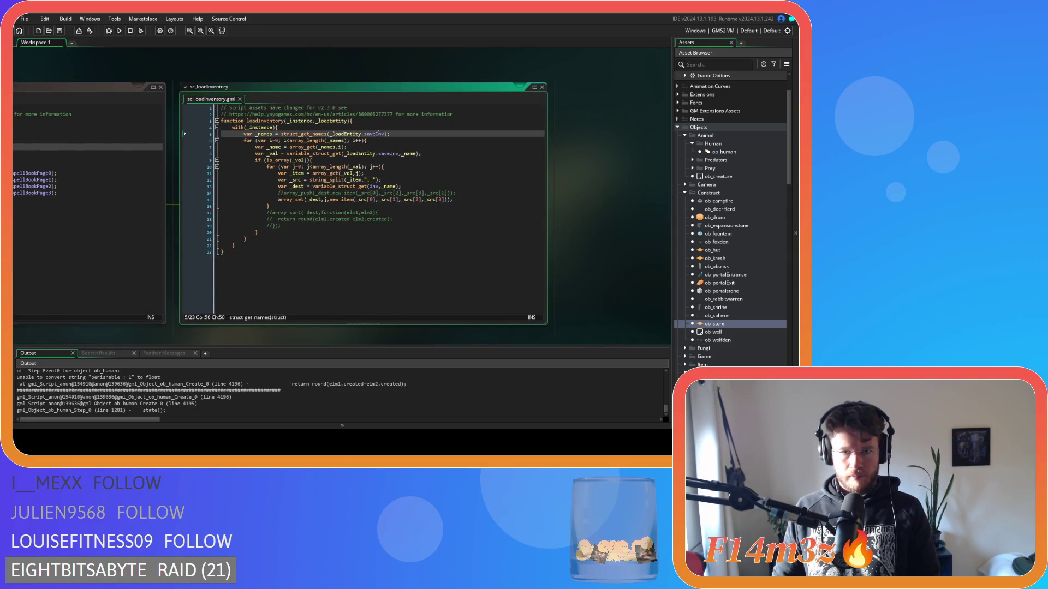
{"action": "type", "text": "inv"}
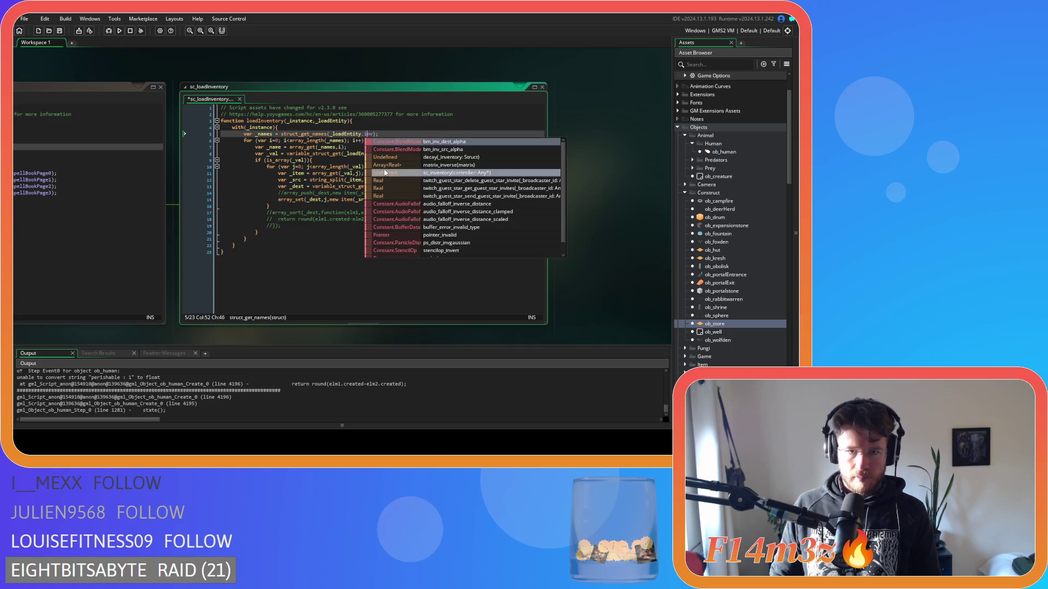
{"action": "middle_click", "coordinate": [393, 155]}
- Change saveInv to inv on line 8, then save and rebuild the game with F5
{"action": "left_click_drag", "start_coordinate": [393, 155], "coordinate": [381, 155]}
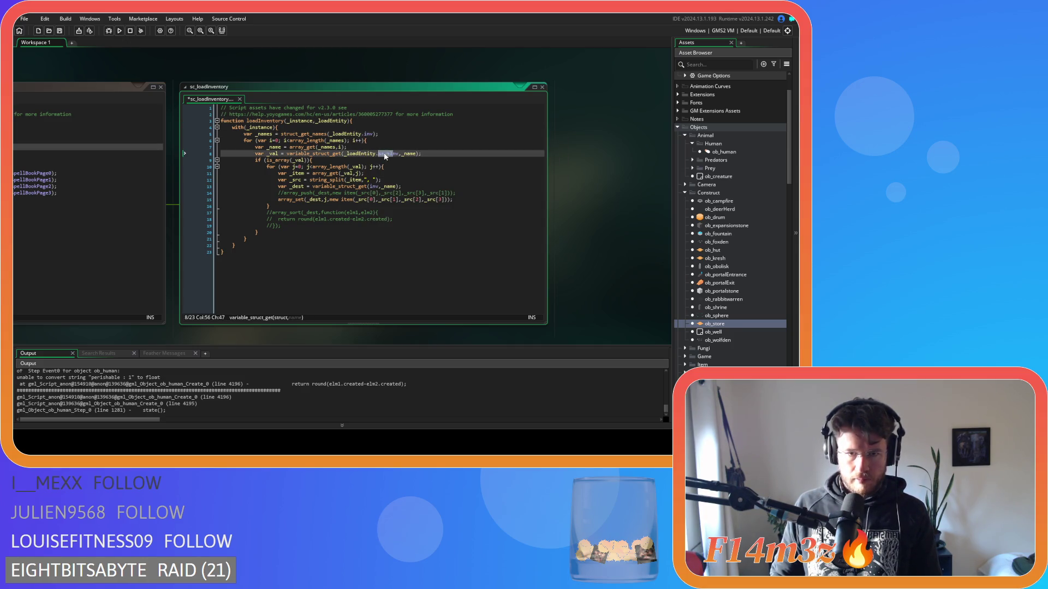
{"action": "type", "text": "i"}
{"action": "left_click", "coordinate": [430, 141]}
{"action": "key", "text": "F5"}
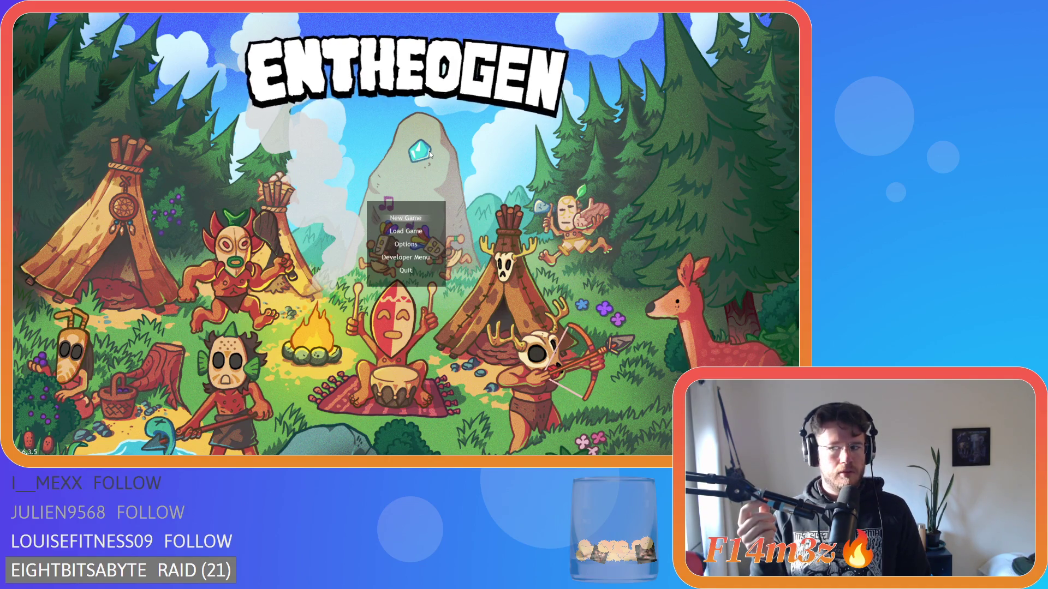
- Choose Load Game on the title menu to start loading the saved world
{"action": "key", "text": "Down"}
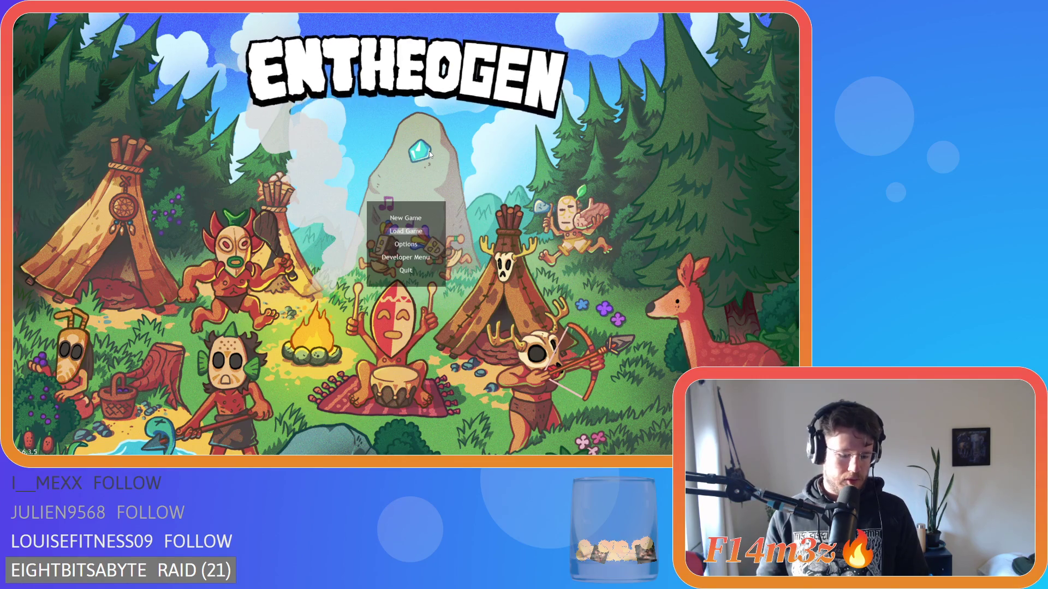
{"action": "key", "text": "Return"}
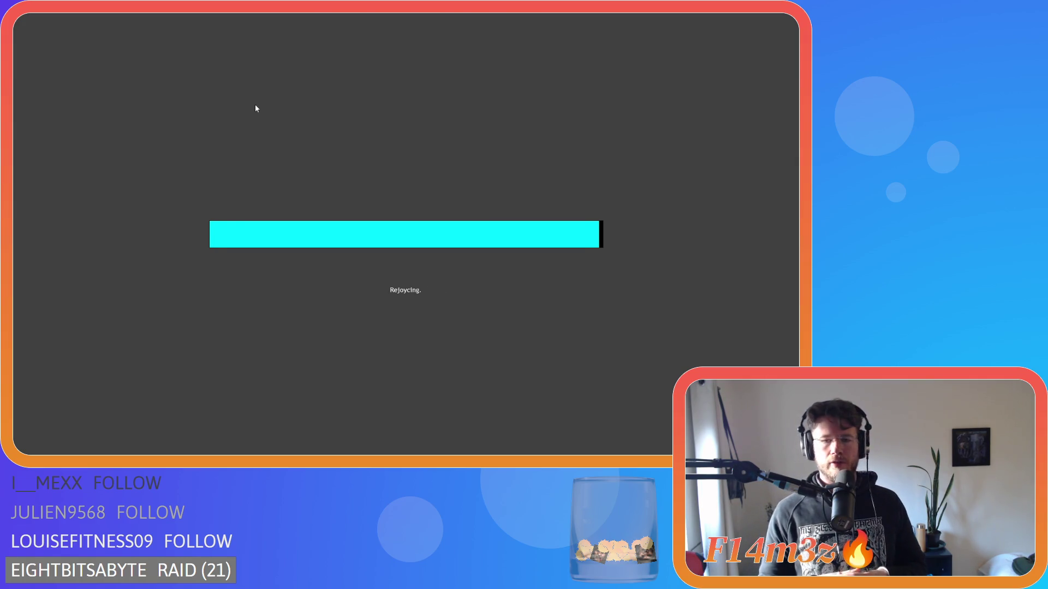
- Follow the villagers across the forest and village, then run the game at 8x speed
{"action": "key", "text": "s"}
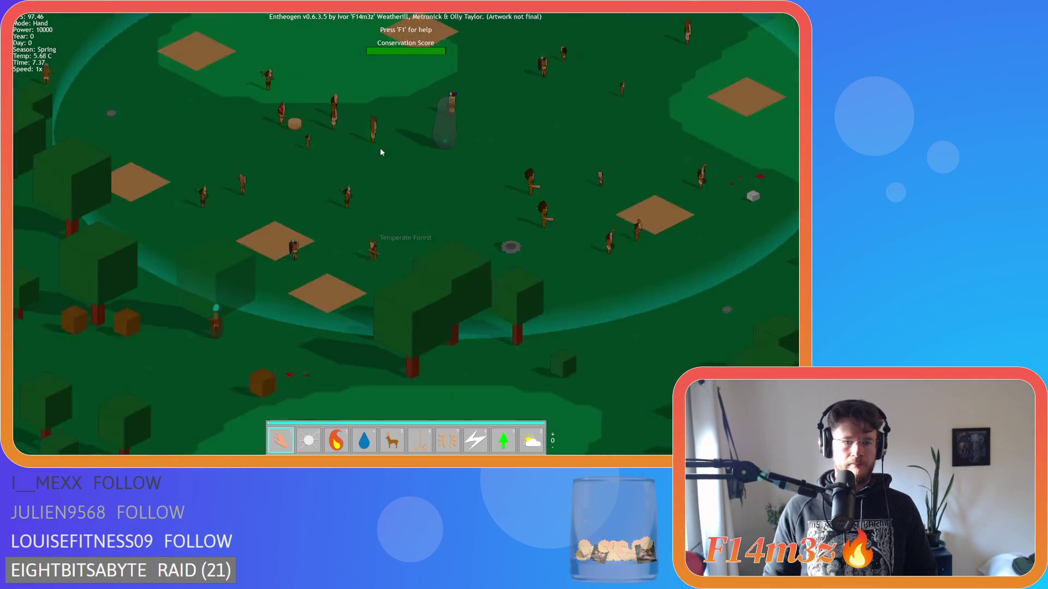
{"action": "key", "text": "s"}
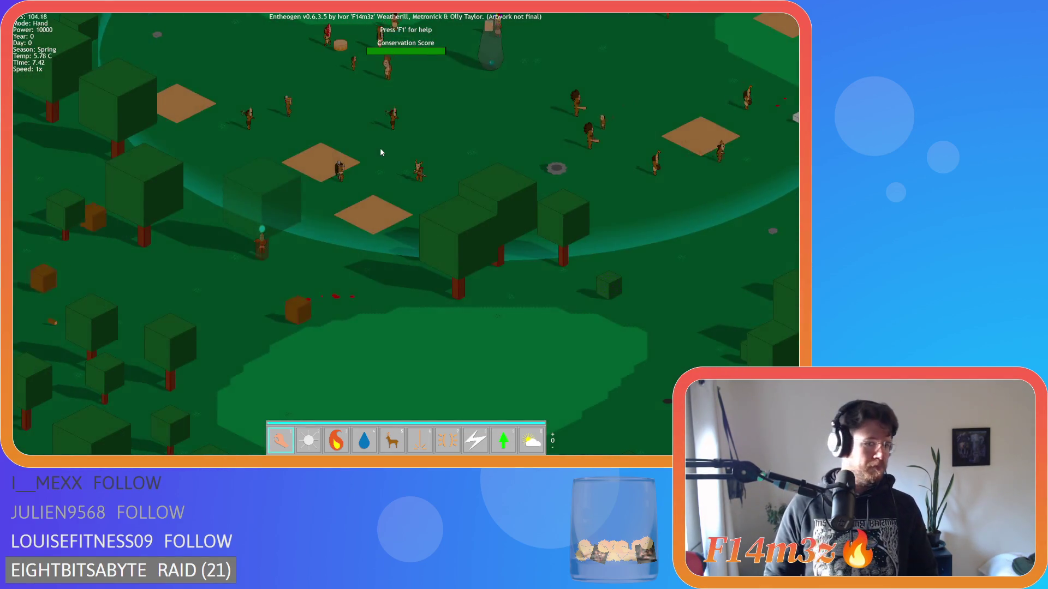
{"action": "key", "text": "s"}
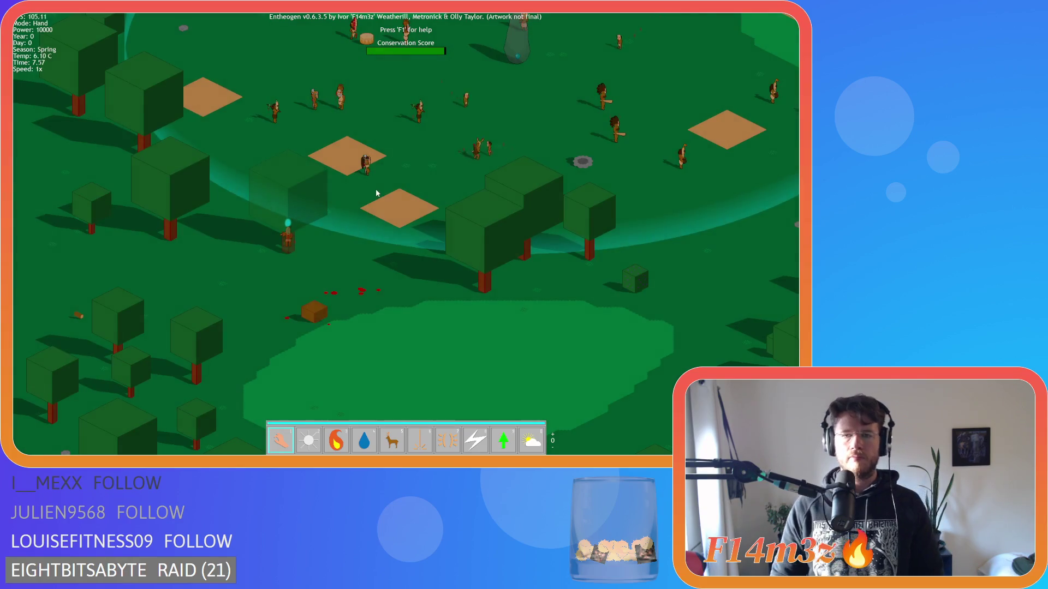
{"action": "key", "text": "w"}
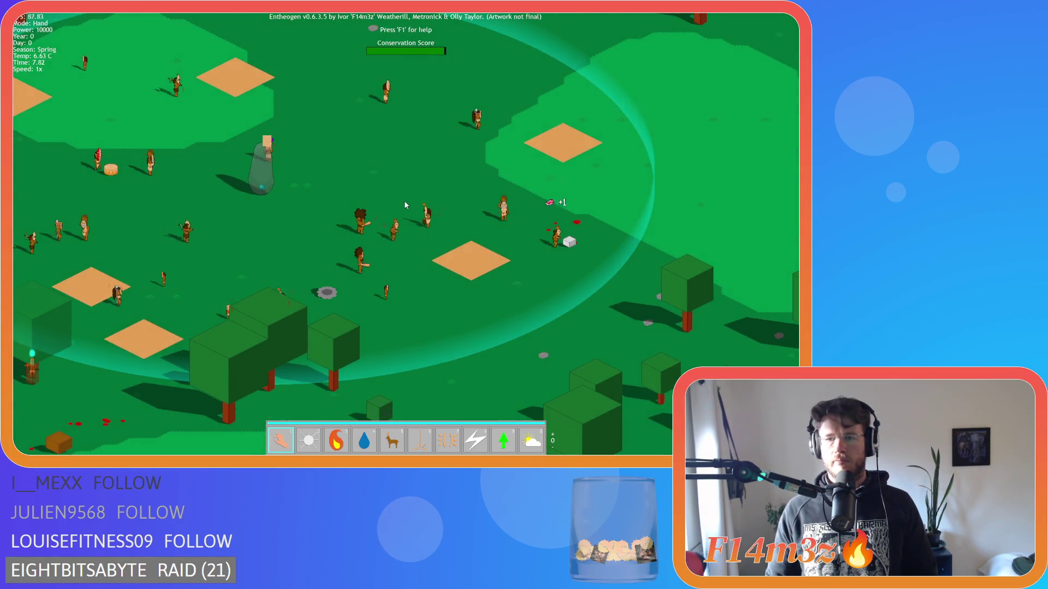
{"action": "key", "text": "s"}
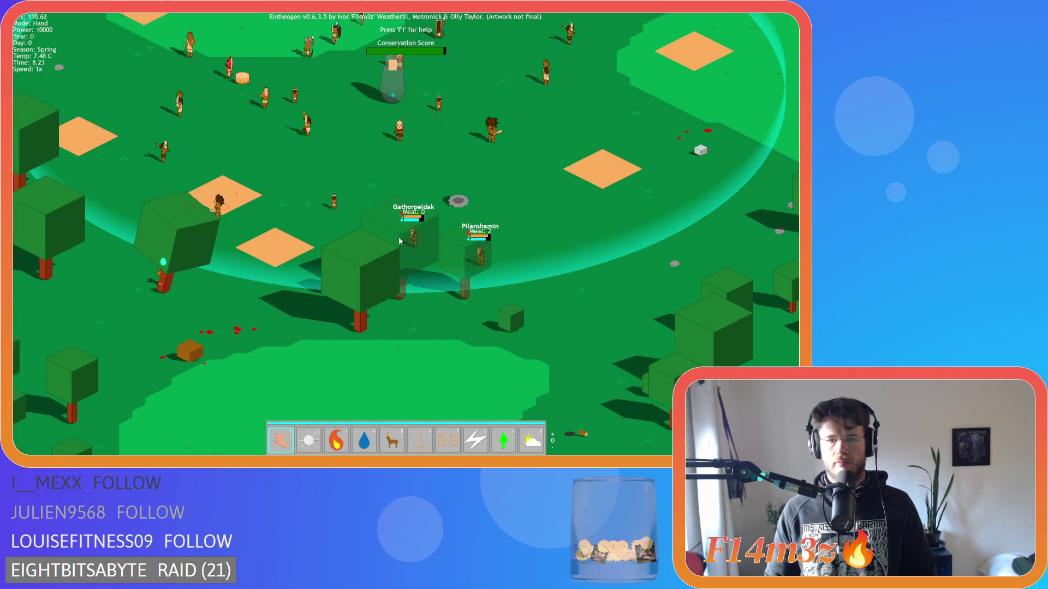
{"action": "key", "text": "s"}
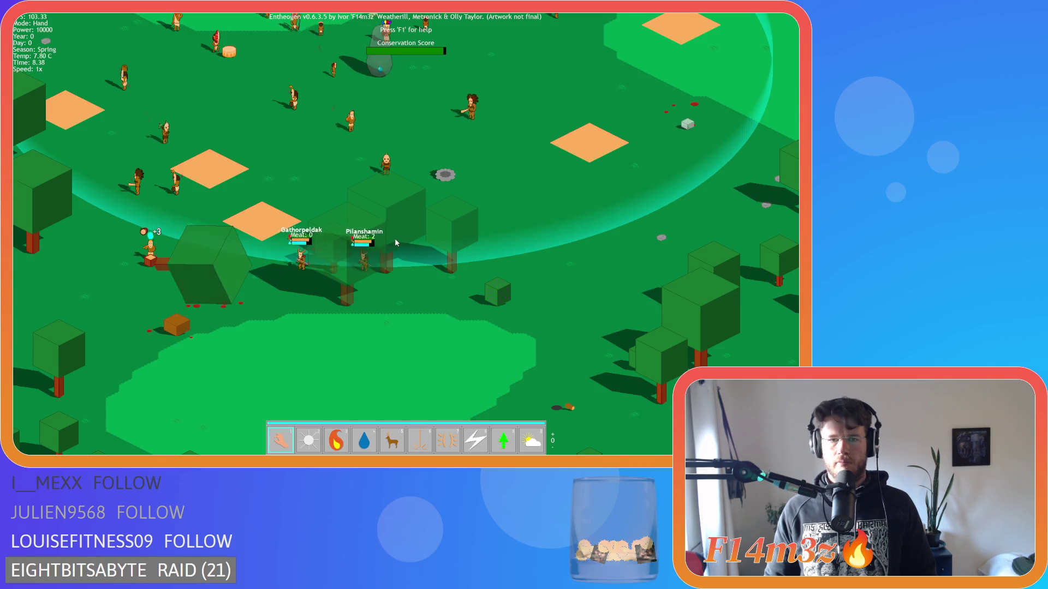
{"action": "key", "text": "s"}
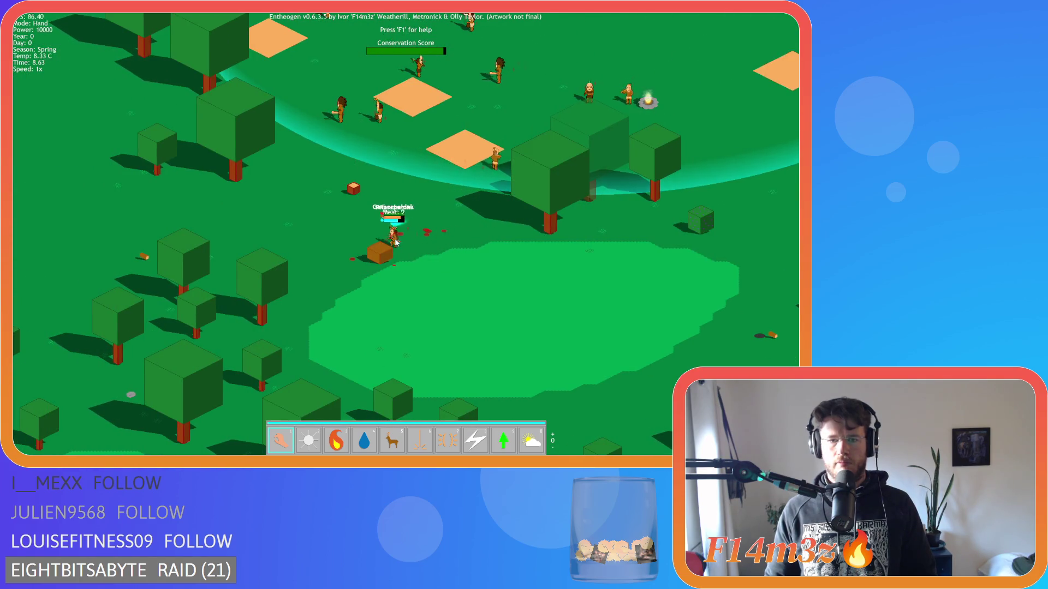
{"action": "scroll", "coordinate": [425, 256], "scroll_direction": "up", "scroll_amount": 3}
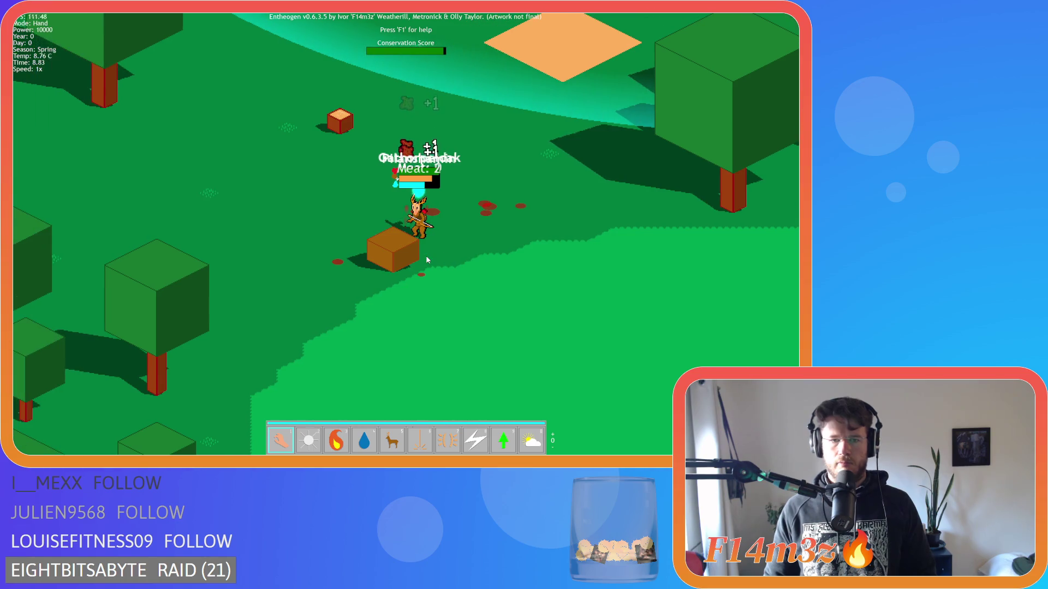
{"action": "key", "text": "a"}
{"action": "key", "text": "Tab"}
{"action": "key", "text": "Tab"}
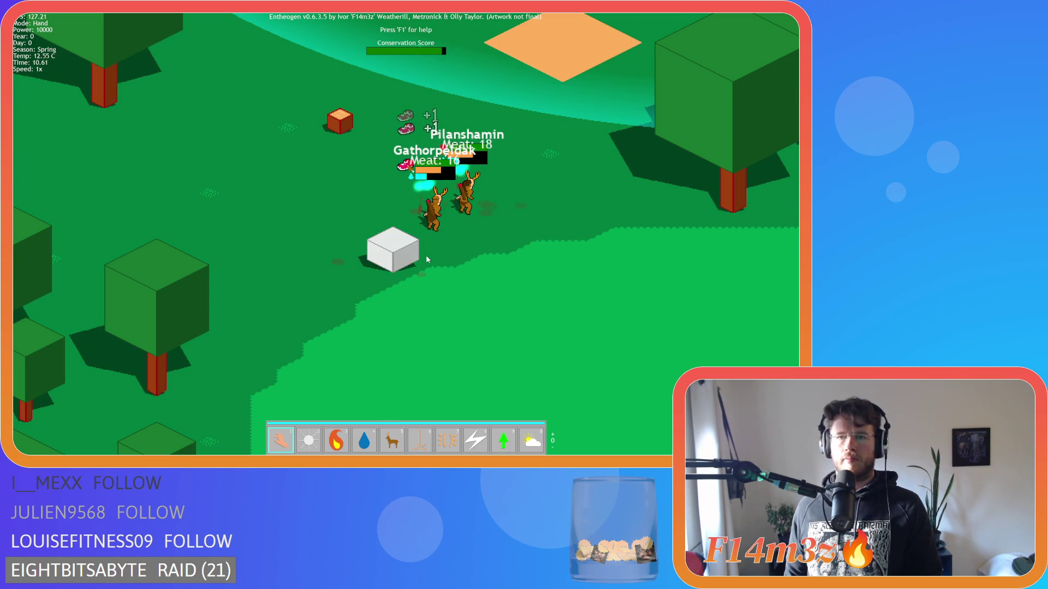
- Quickload the save with F9, look over the village and totem, then quit to GameMaker
{"action": "key", "text": "F9"}
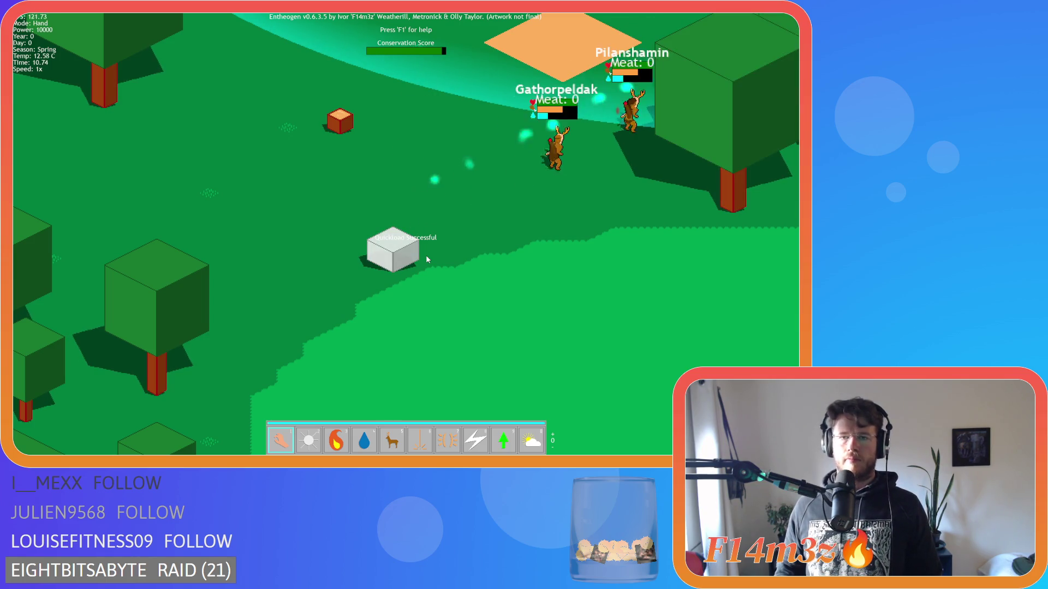
{"action": "scroll", "coordinate": [427, 259], "scroll_direction": "down", "scroll_amount": 10}
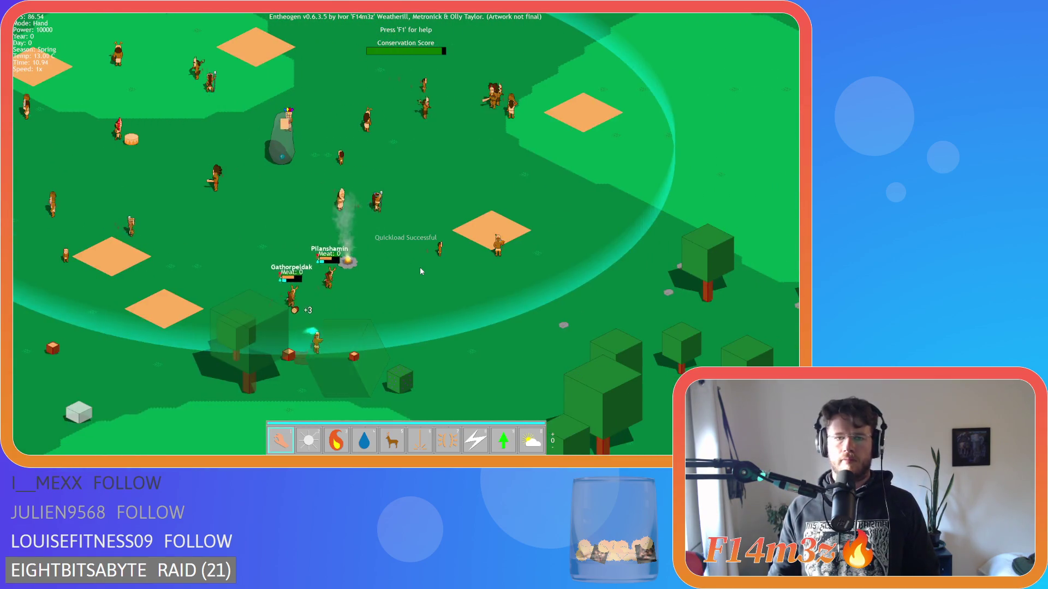
{"action": "key", "text": "Down"}
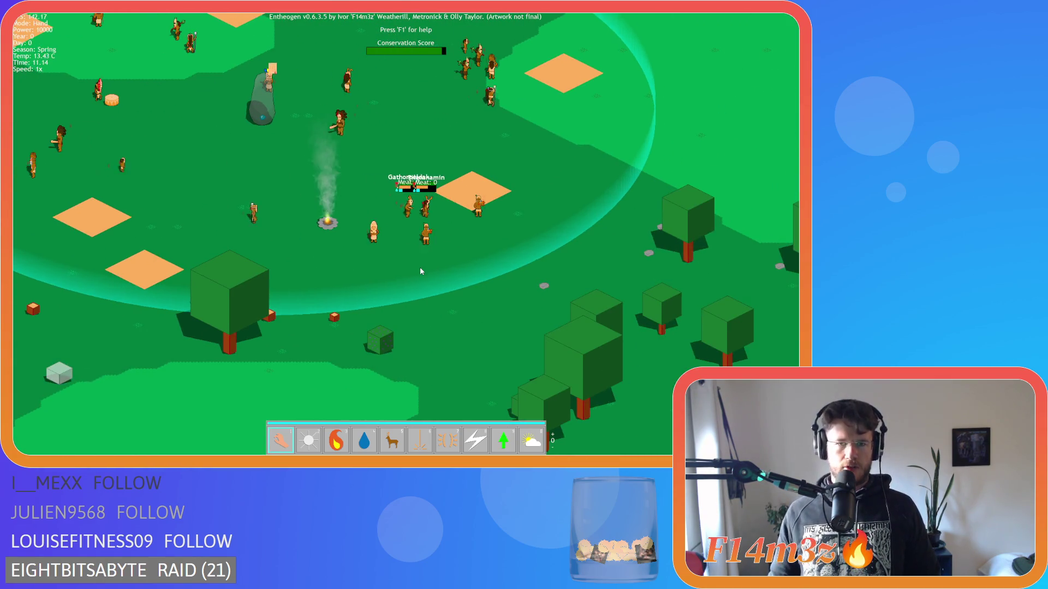
{"action": "key", "text": "Right"}
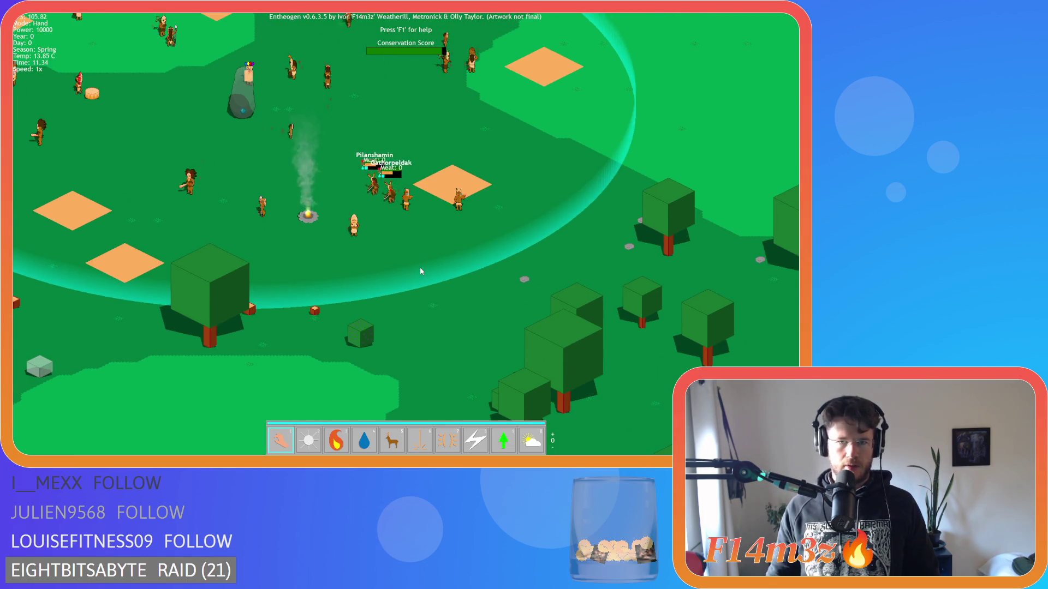
{"action": "key", "text": "Up"}
{"action": "key", "text": "Left"}
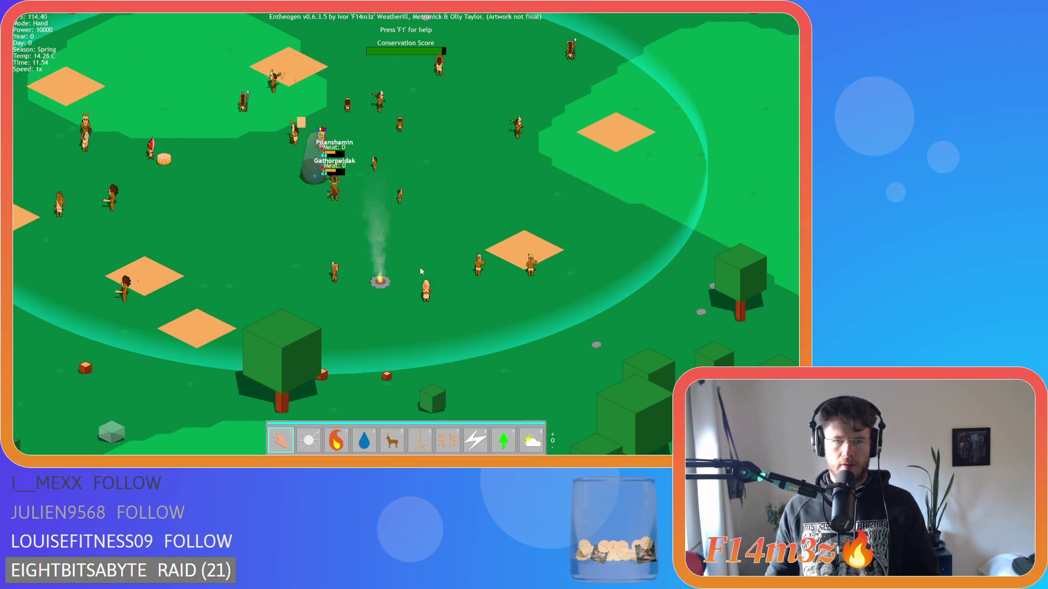
{"action": "key", "text": "Escape"}
{"action": "key", "text": "Return"}
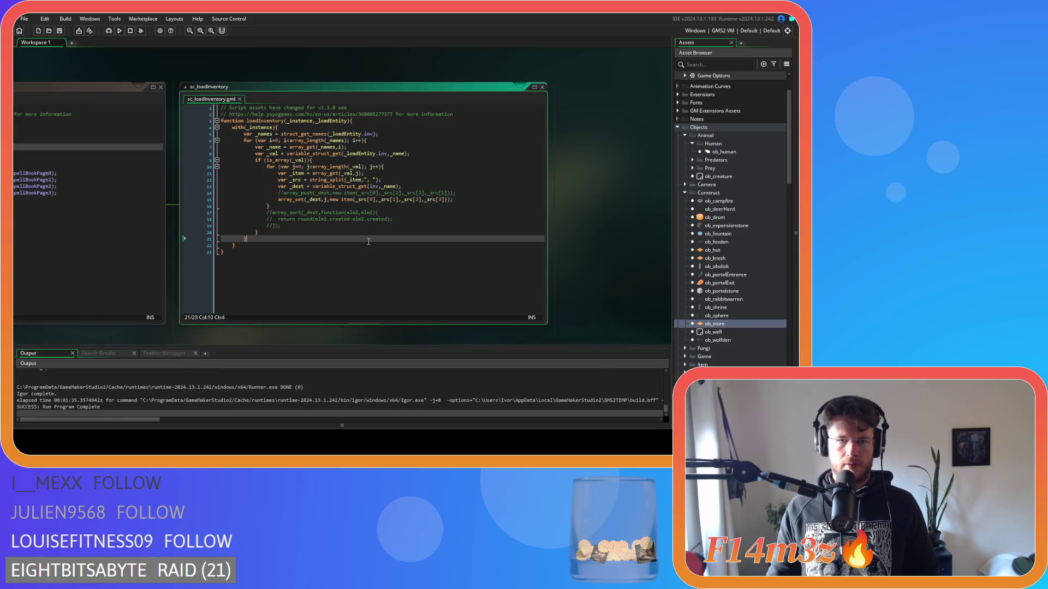
- Delete the saveInv = noone line from ob_human's Create code
{"action": "left_click", "coordinate": [723, 153]}
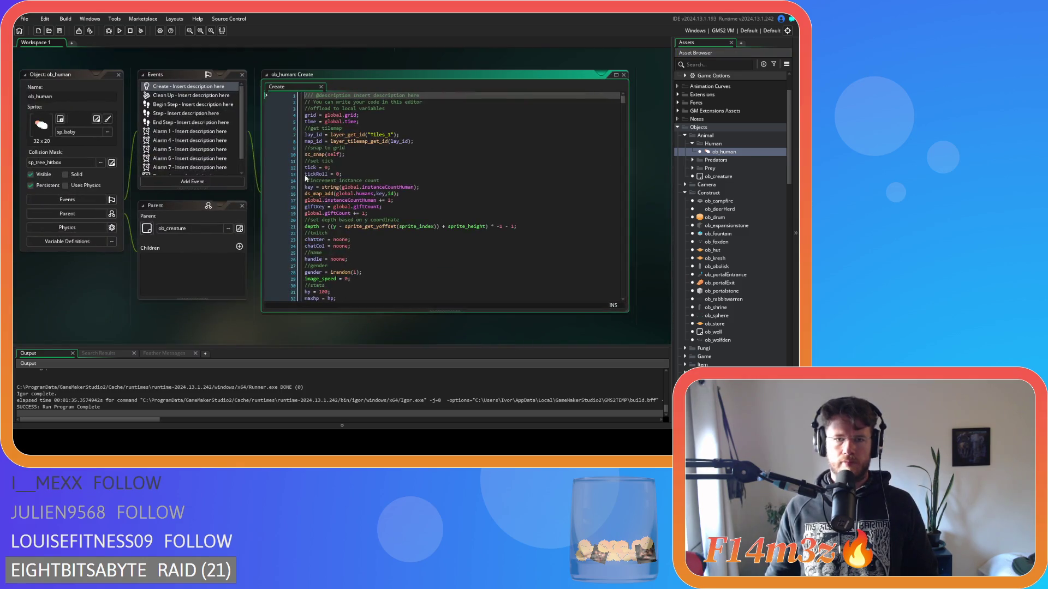
{"action": "left_click", "coordinate": [359, 207]}
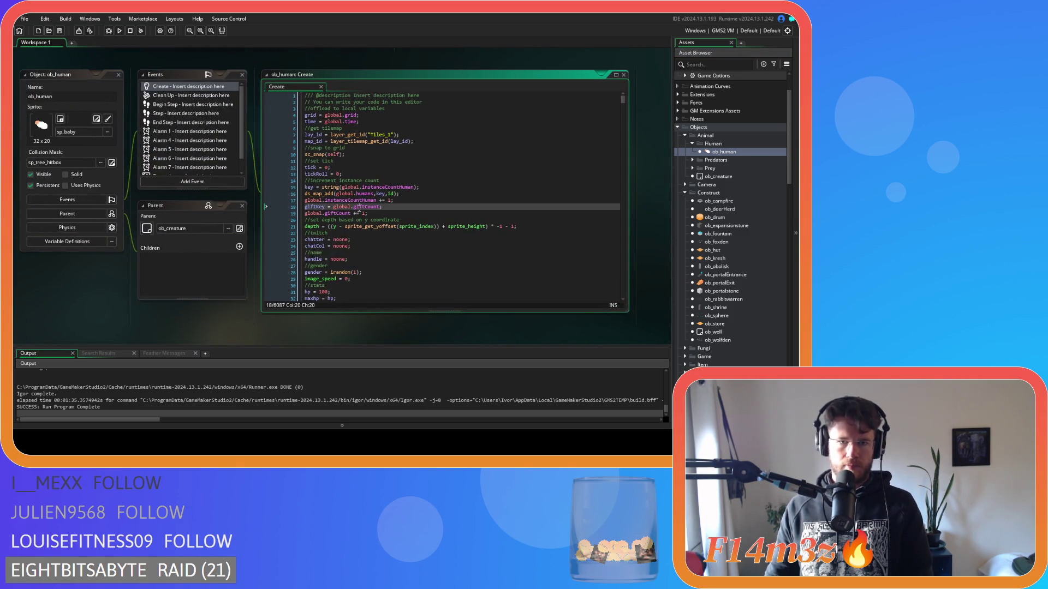
{"action": "key", "text": "ctrl+f"}
{"action": "type", "text": "inv"}
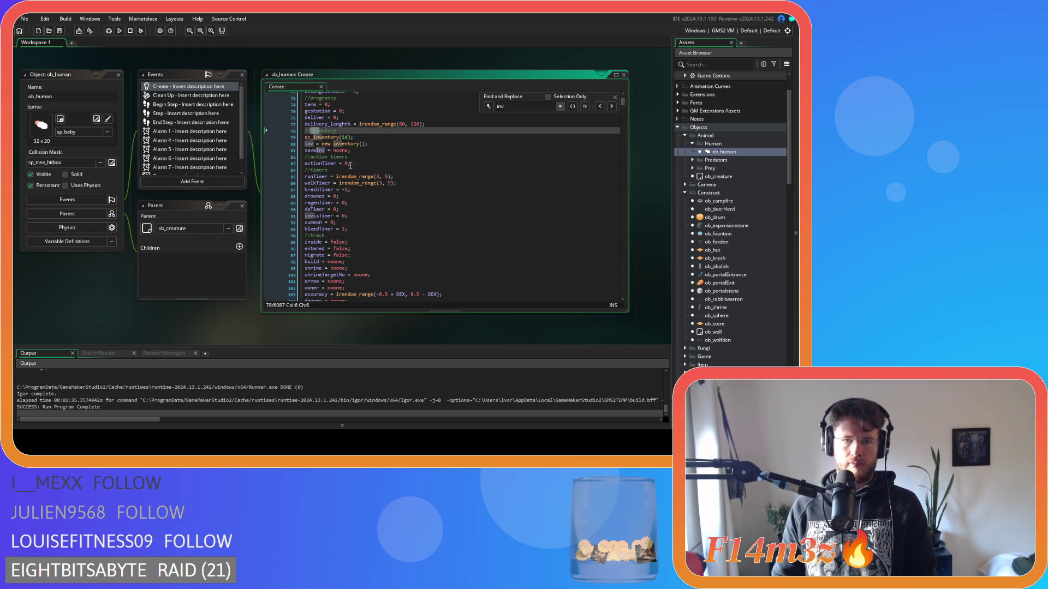
{"action": "left_click_drag", "start_coordinate": [350, 150], "coordinate": [305, 151]}
{"action": "key", "text": "BackSpace"}
{"action": "key", "text": "BackSpace"}
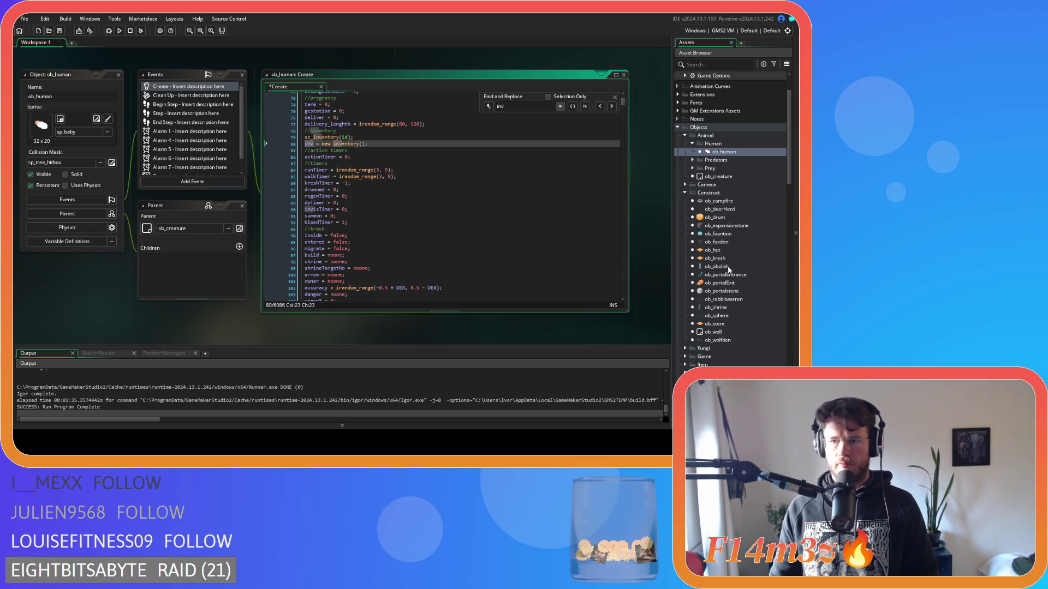
- Find and select the saveInv = noone line in ob_store's Create code
{"action": "double_click", "coordinate": [715, 324]}
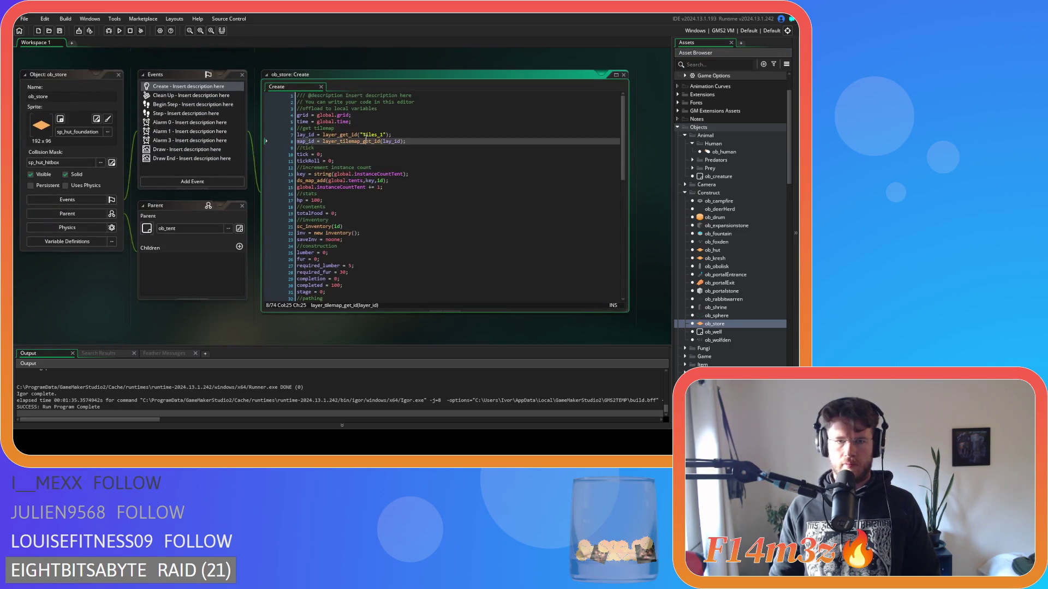
{"action": "type", "text": "sav"}
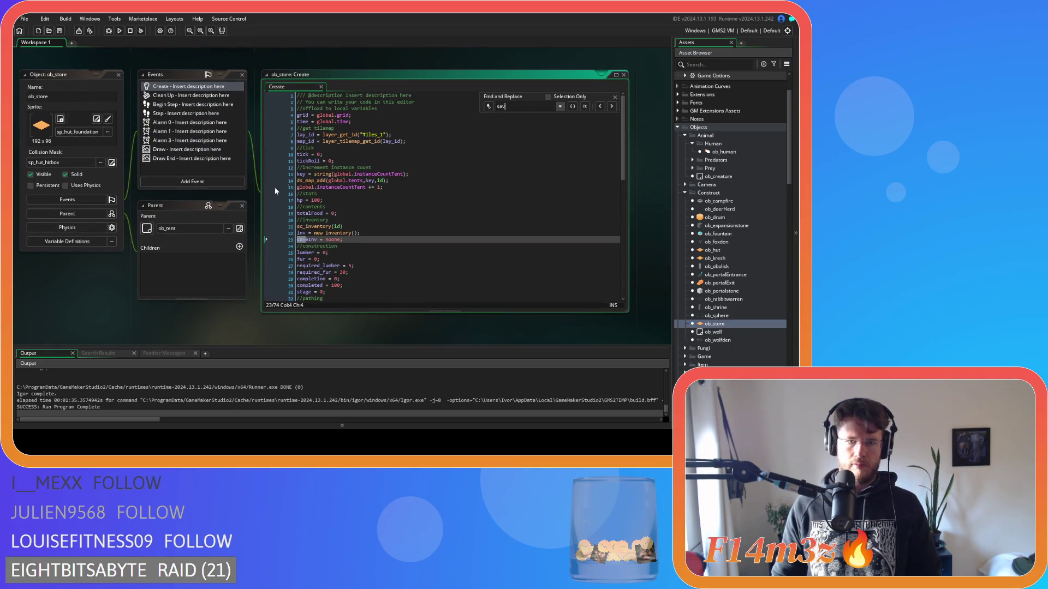
{"action": "left_click_drag", "start_coordinate": [342, 240], "coordinate": [289, 243]}
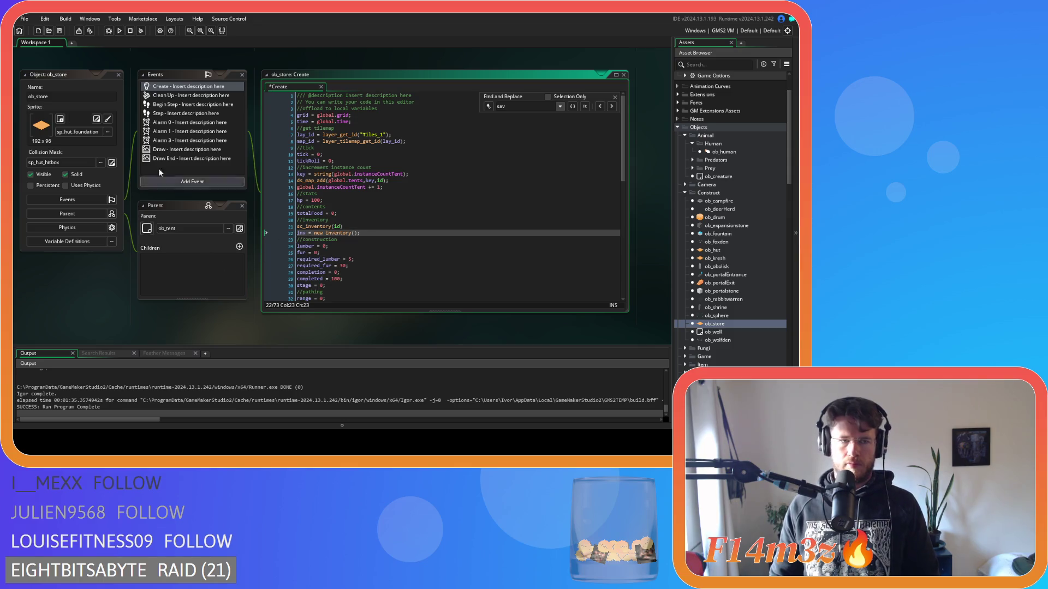
{"action": "scroll", "coordinate": [169, 244], "scroll_direction": "down", "scroll_amount": 10}
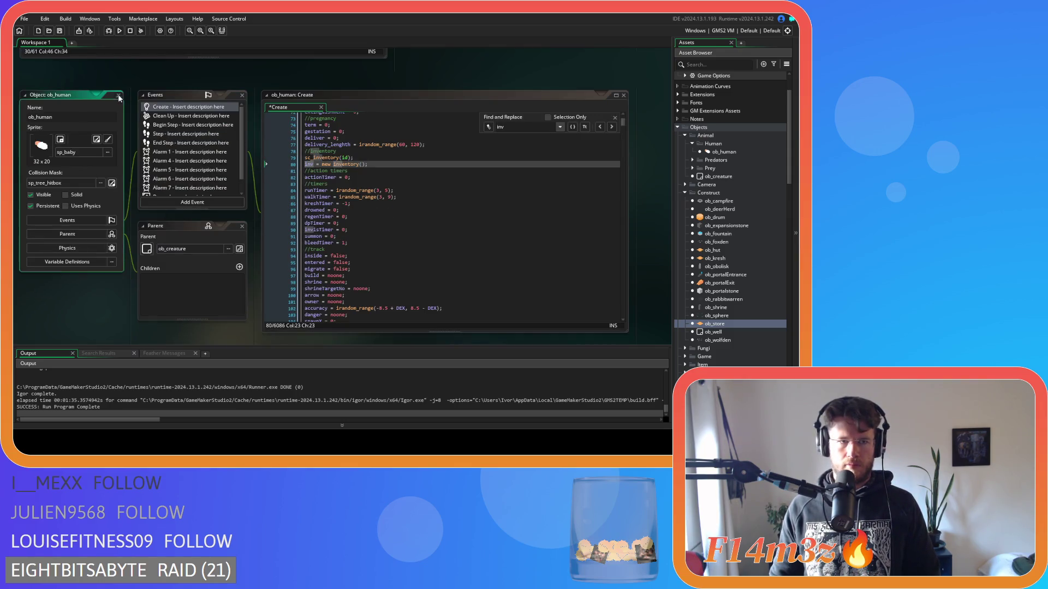
{"action": "scroll", "coordinate": [177, 289], "scroll_direction": "down", "scroll_amount": 10}
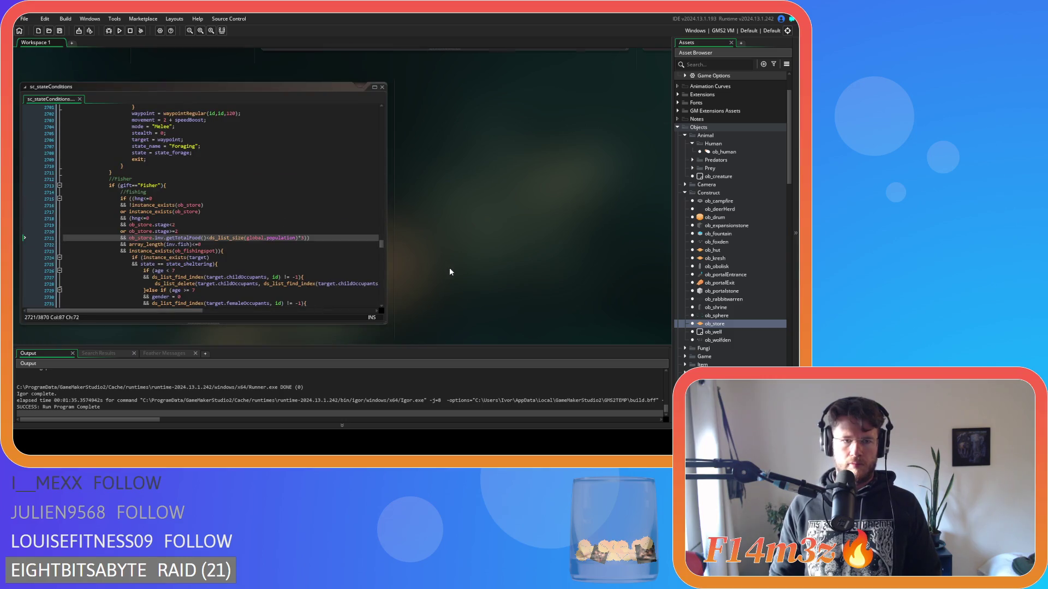
{"action": "scroll", "coordinate": [449, 267], "scroll_direction": "down", "scroll_amount": 10}
{"action": "scroll", "coordinate": [442, 286], "scroll_direction": "up", "scroll_amount": 3}
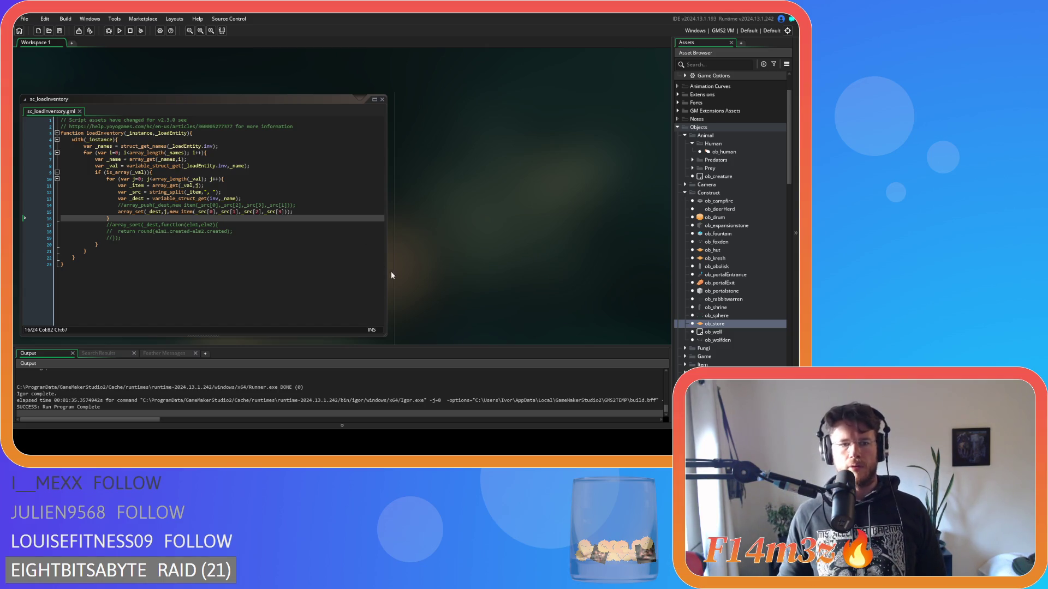
- Pan the workspace until sc_loadSpellbook sits beside sc_loadInventory
{"action": "mouse_move", "coordinate": [316, 136]}
{"action": "left_mouse_down"}
{"action": "mouse_move", "coordinate": [459, 211]}
{"action": "mouse_move", "coordinate": [346, 77]}
{"action": "mouse_move", "coordinate": [285, 72]}
{"action": "left_mouse_up"}
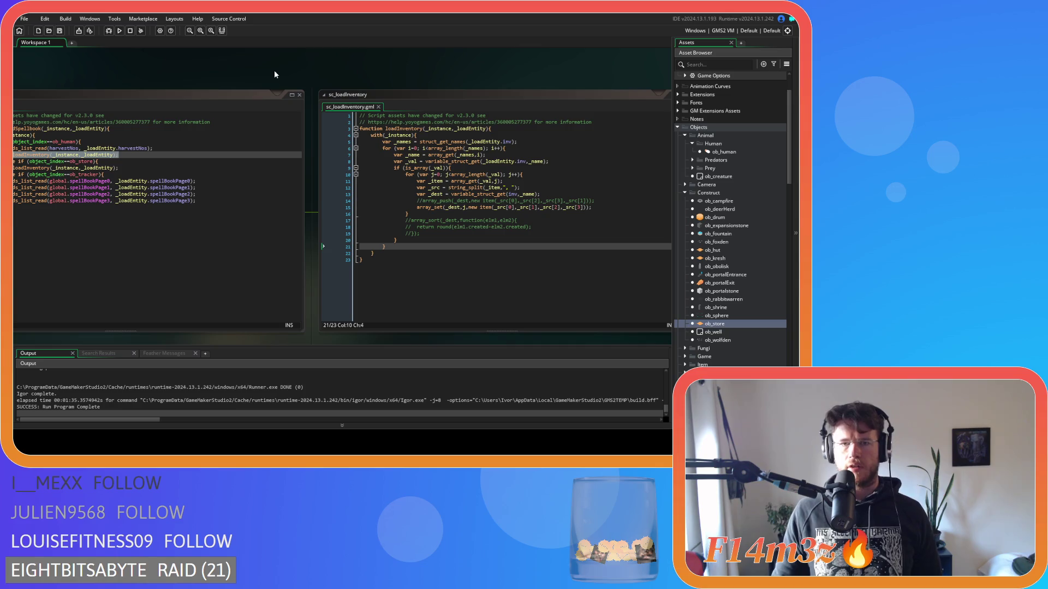
{"action": "mouse_move", "coordinate": [335, 82]}
{"action": "left_mouse_down"}
{"action": "mouse_move", "coordinate": [503, 292]}
{"action": "mouse_move", "coordinate": [379, 168]}
{"action": "mouse_move", "coordinate": [577, 263]}
{"action": "mouse_move", "coordinate": [382, 65]}
{"action": "left_mouse_up"}
{"action": "scroll", "coordinate": [444, 174], "scroll_direction": "up", "scroll_amount": 3}
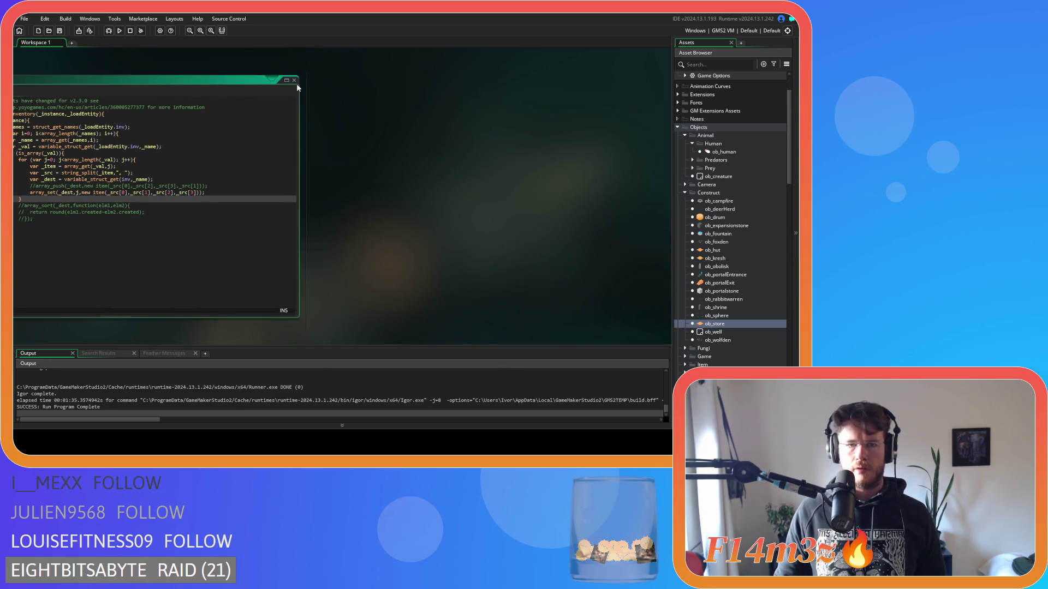
{"action": "scroll", "coordinate": [498, 234], "scroll_direction": "down", "scroll_amount": 2}
{"action": "scroll", "coordinate": [277, 64], "scroll_direction": "left", "scroll_amount": 5}
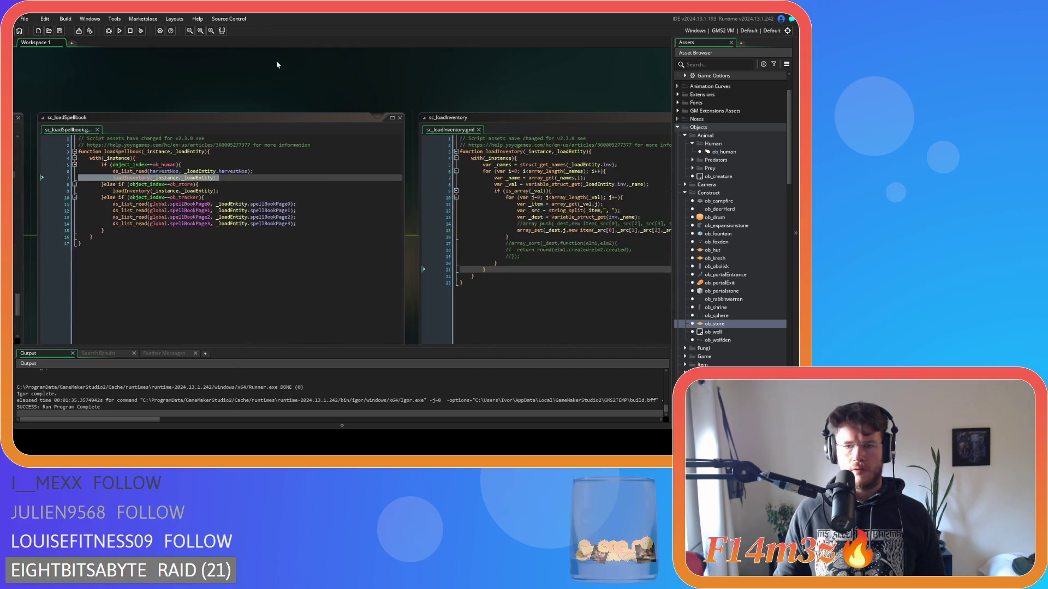
- Inspect sc_saveInventory's is_array and struct_get_names lines, then breakpoint the array_set line 33
{"action": "left_click_drag", "start_coordinate": [416, 301], "coordinate": [387, 40]}
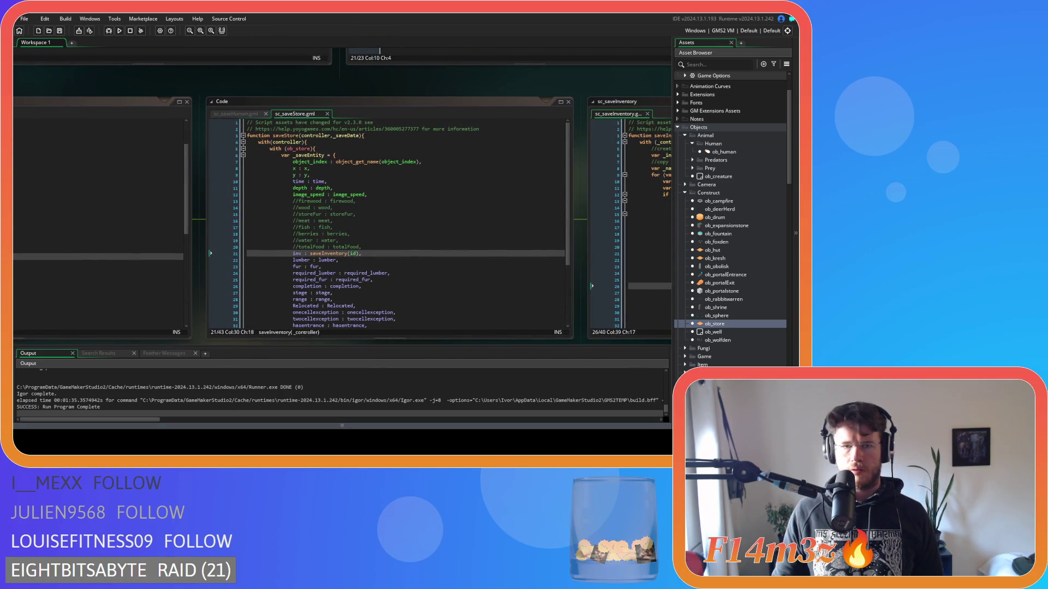
{"action": "left_click_drag", "start_coordinate": [555, 86], "coordinate": [202, 74]}
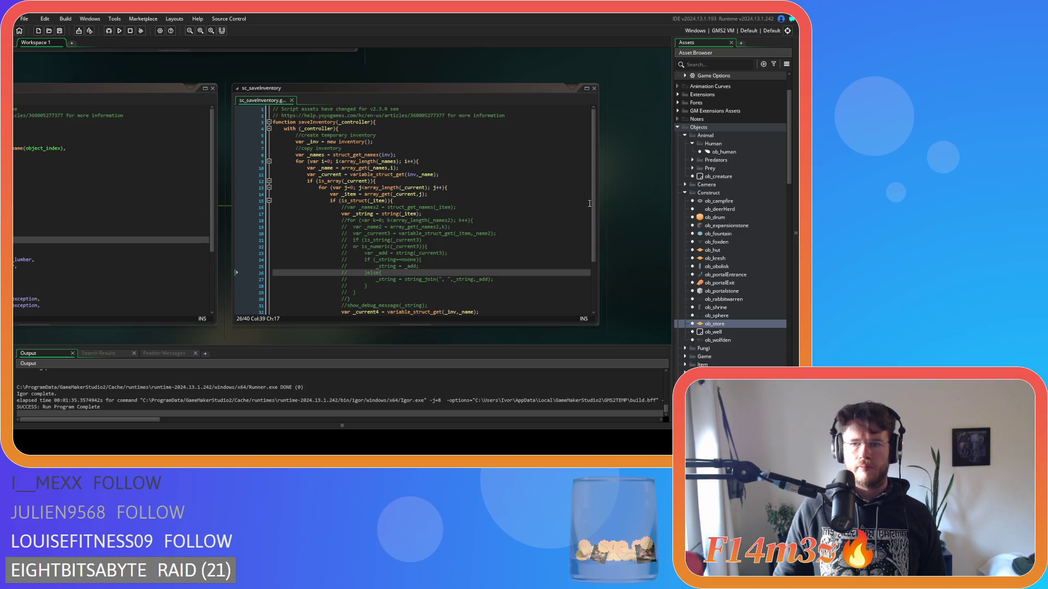
{"action": "mouse_move", "coordinate": [590, 204]}
{"action": "left_mouse_down"}
{"action": "mouse_move", "coordinate": [590, 249]}
{"action": "mouse_move", "coordinate": [572, 179]}
{"action": "left_mouse_up"}
{"action": "left_click", "coordinate": [474, 180]}
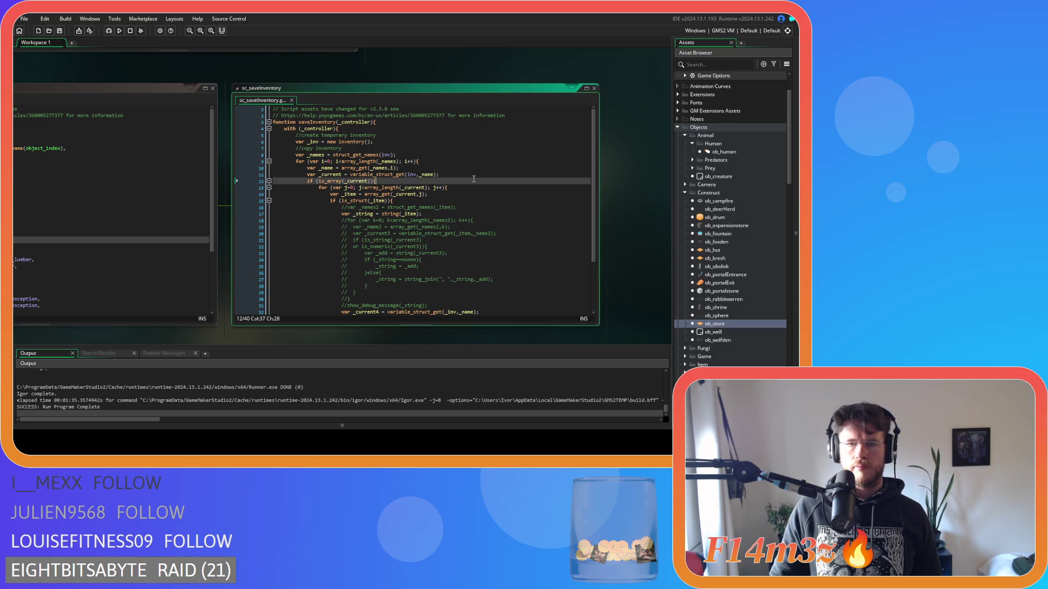
{"action": "left_click", "coordinate": [458, 156]}
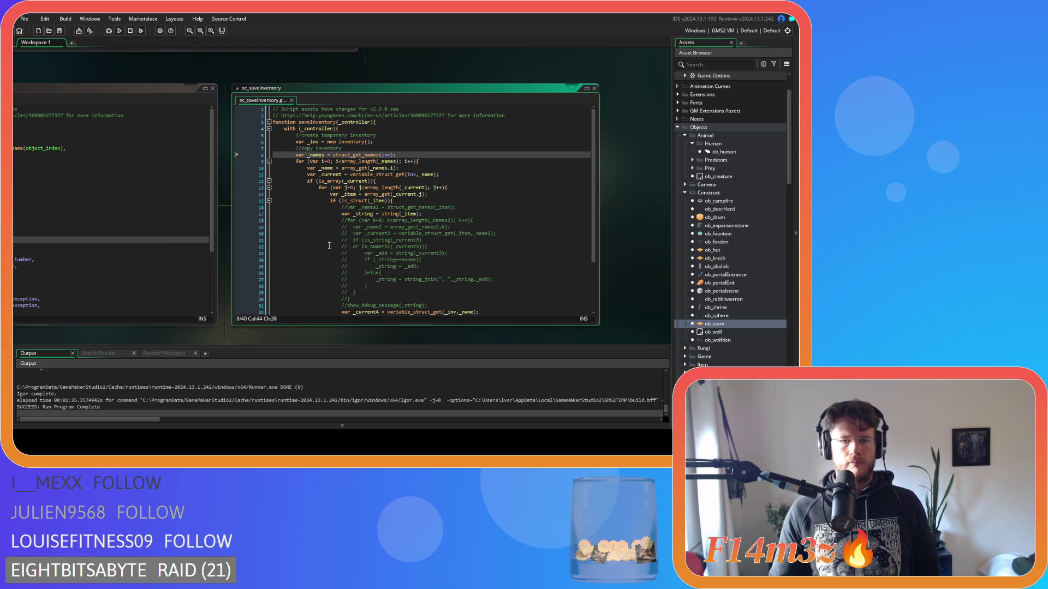
{"action": "scroll", "coordinate": [376, 238], "scroll_direction": "down", "scroll_amount": 3}
{"action": "scroll", "coordinate": [409, 243], "scroll_direction": "up", "scroll_amount": 2}
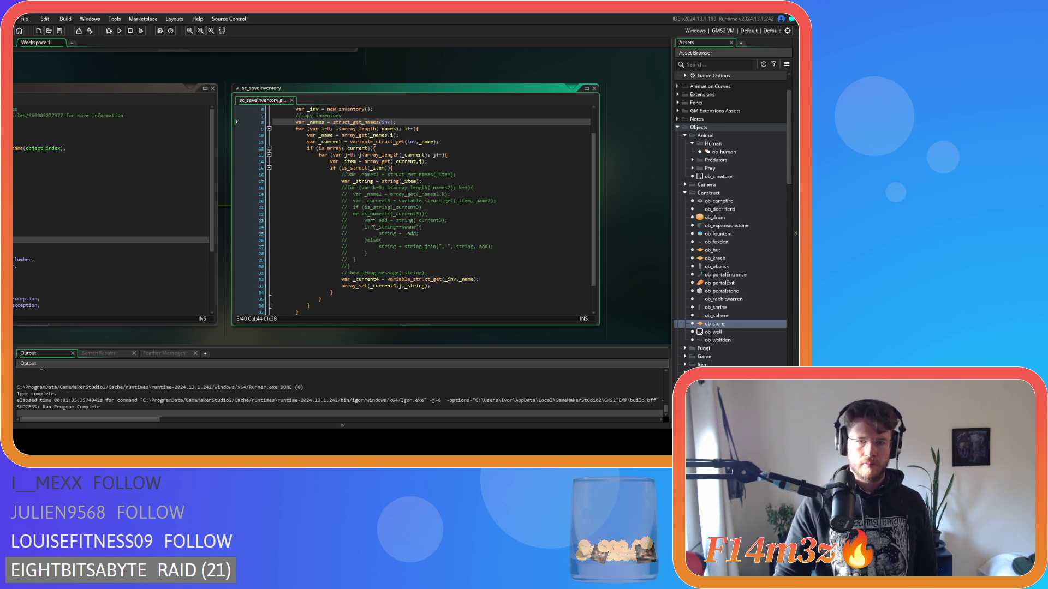
{"action": "left_click", "coordinate": [253, 286]}
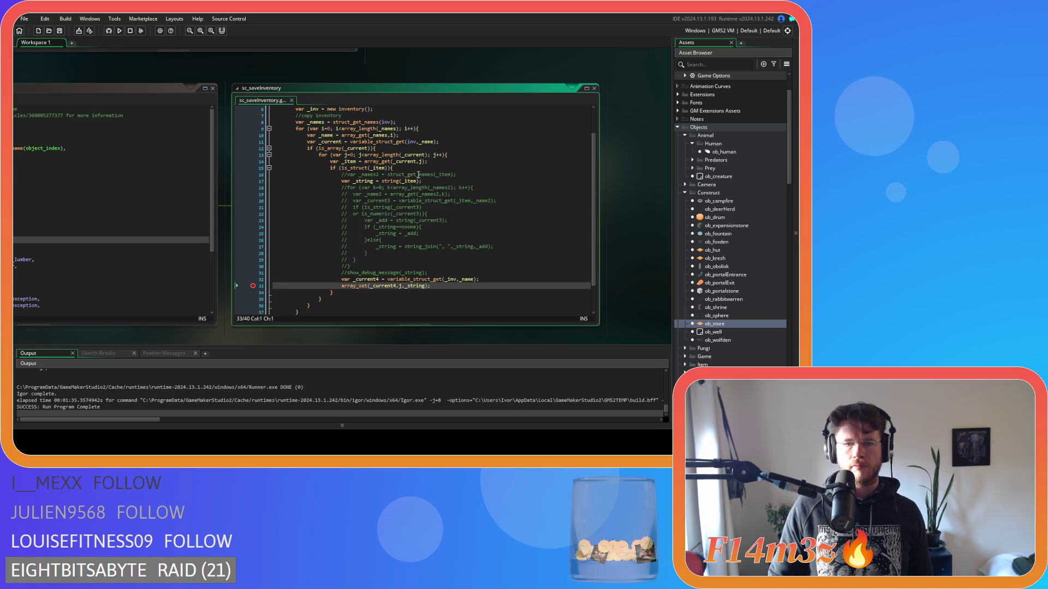
- Rebuild and run Entheogen, start a game, and show the Tribe overview of 24 villagers
{"action": "left_click", "coordinate": [112, 31]}
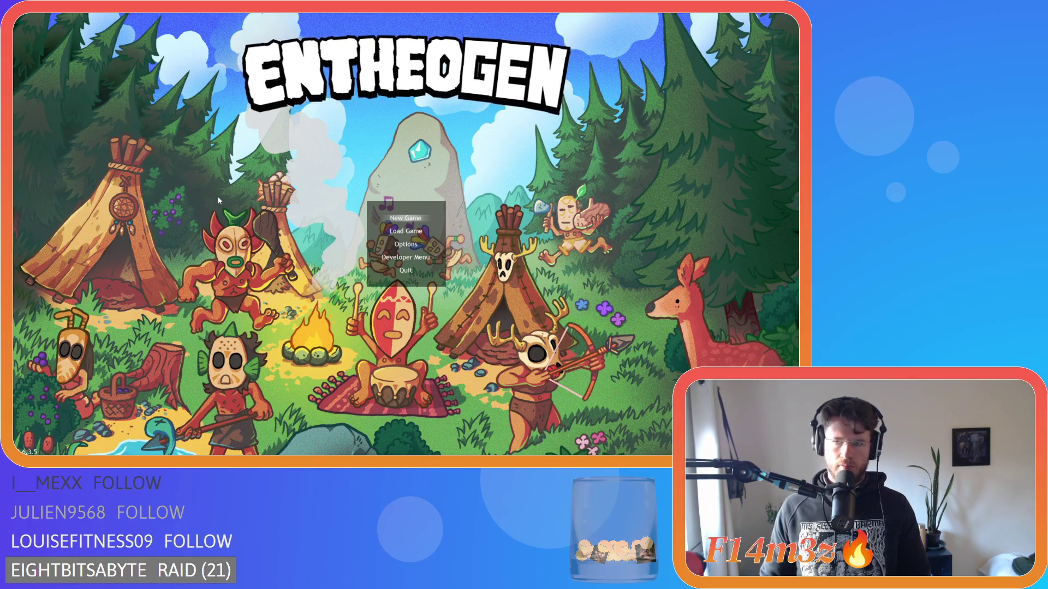
{"action": "key", "text": "Return"}
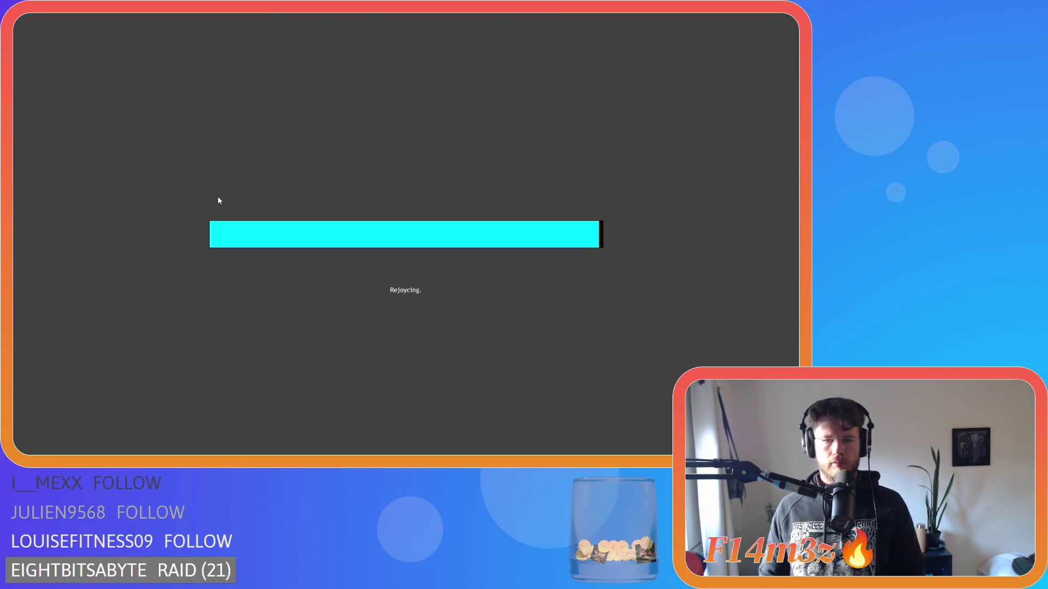
{"action": "key", "text": "F1"}
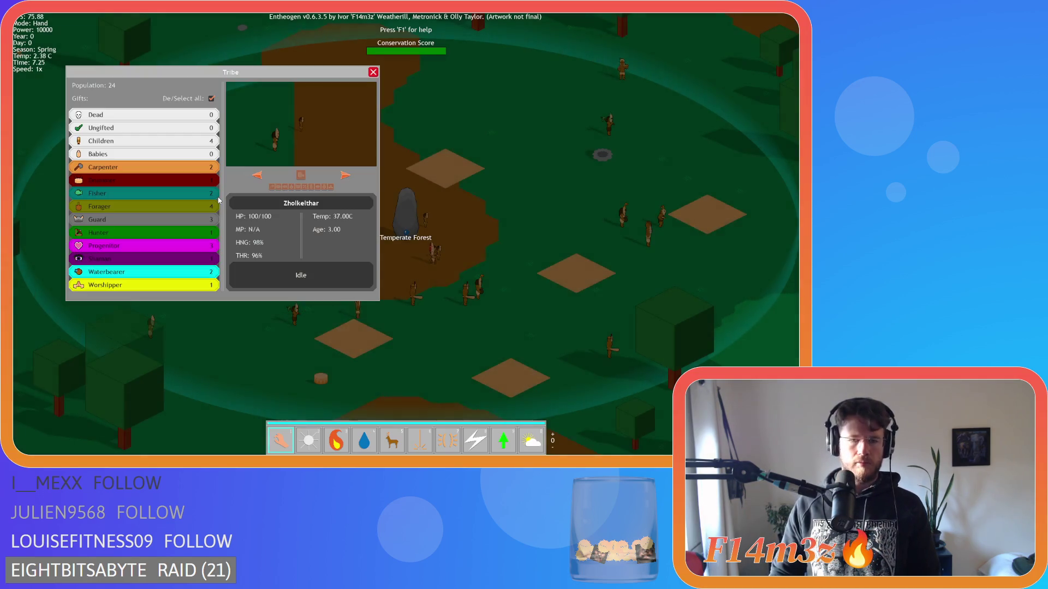
- Close the tribe overview and focus the camera on the cyan-marked tribe member in the forest
{"action": "key", "text": "F1"}
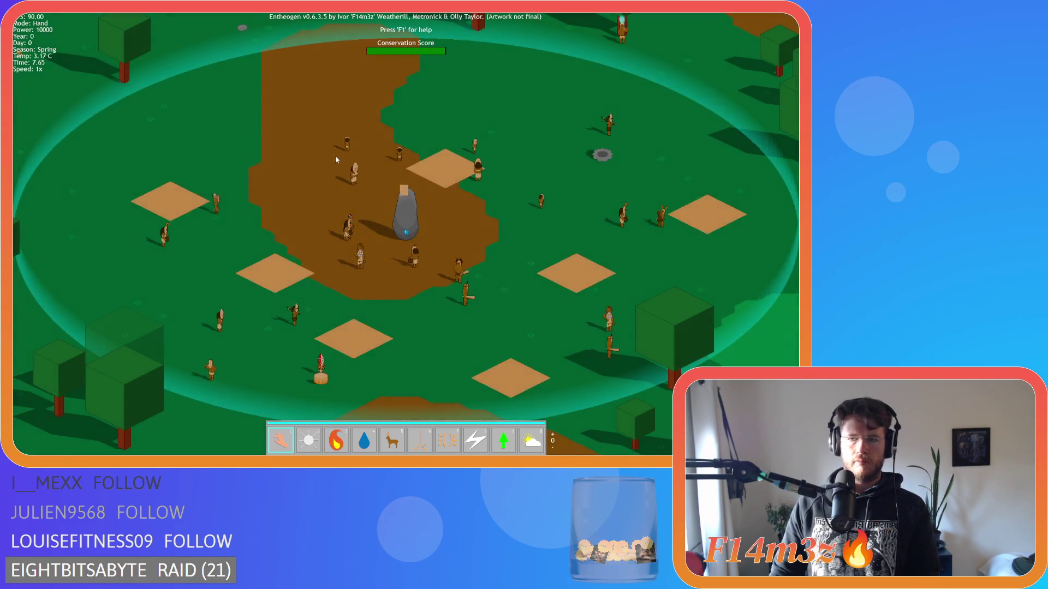
{"action": "key", "text": "d"}
{"action": "key", "text": "w"}
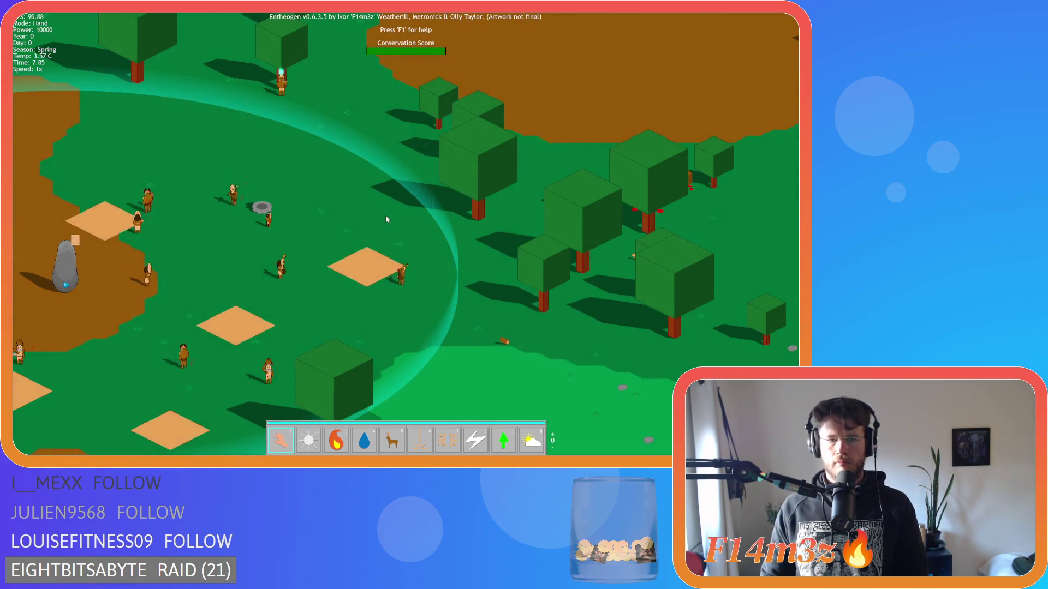
{"action": "key", "text": "w"}
{"action": "key", "text": "w"}
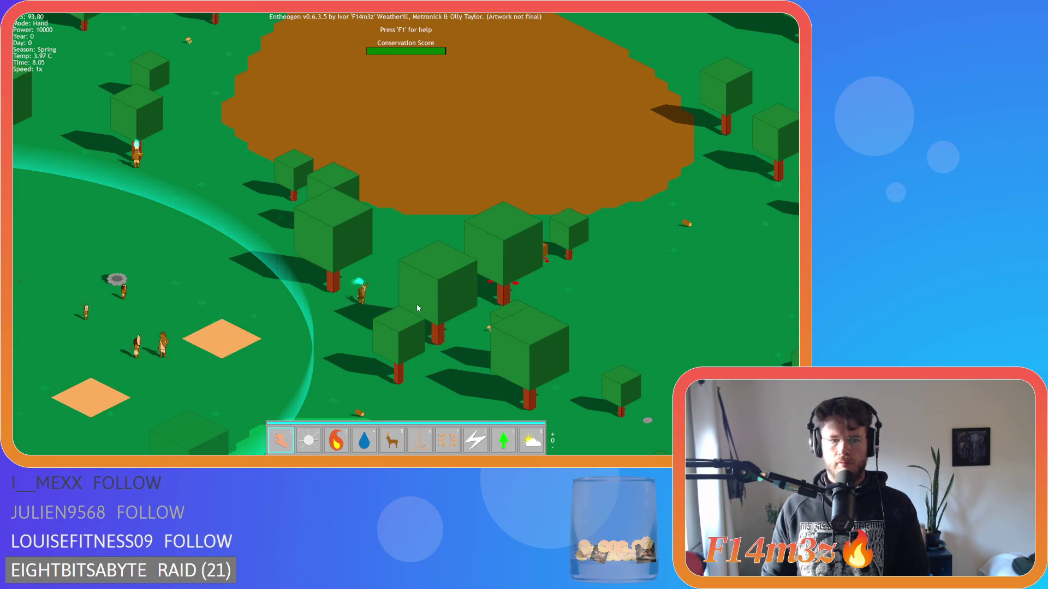
{"action": "key", "text": "w"}
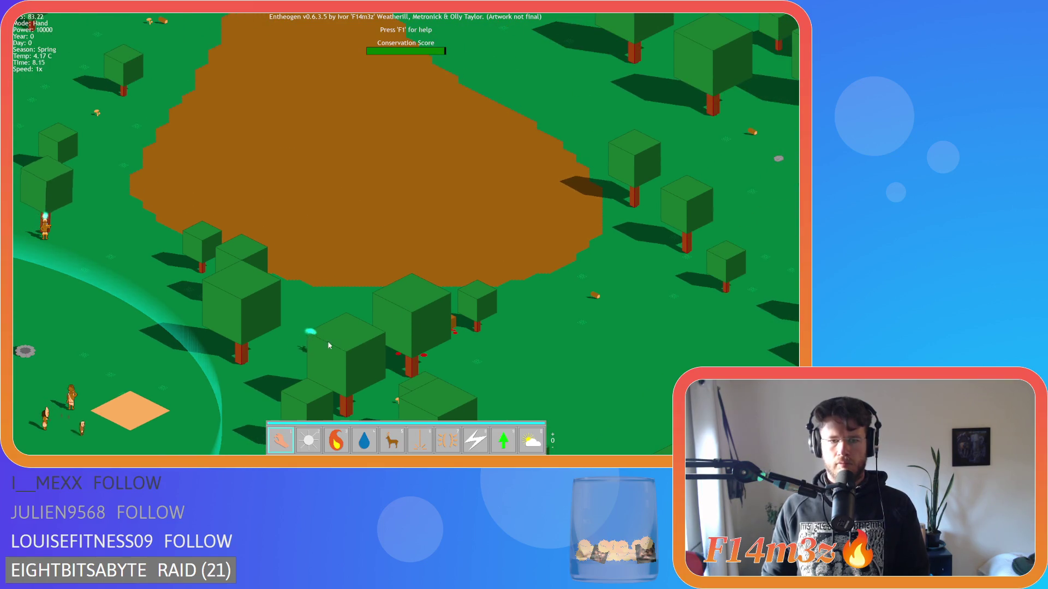
{"action": "left_click", "coordinate": [312, 339]}
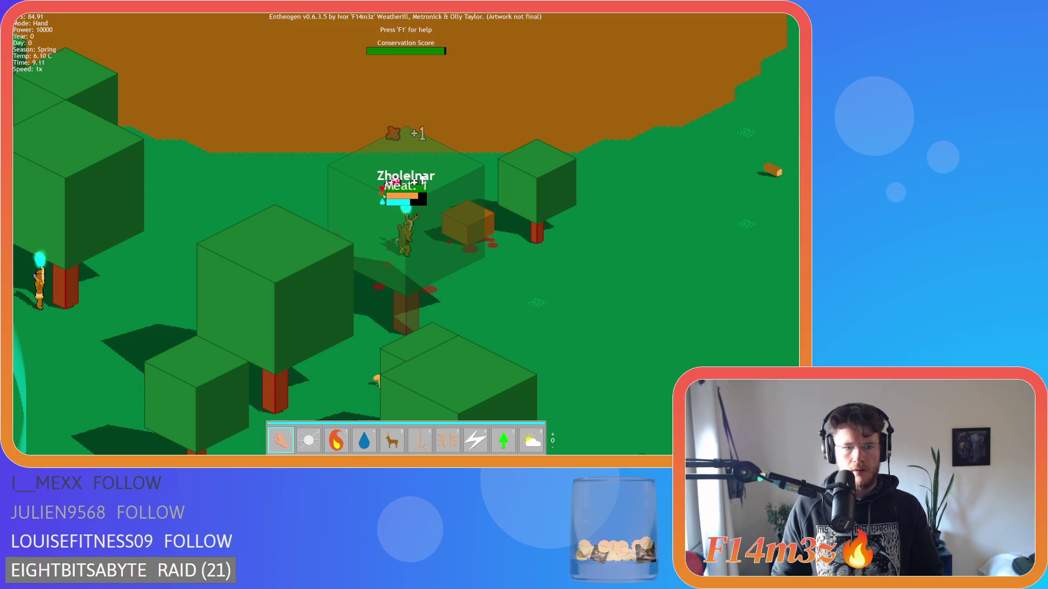
- Quicksave with F5, quickload with F9, then quit the game back to GameMaker
{"action": "key", "text": "F5"}
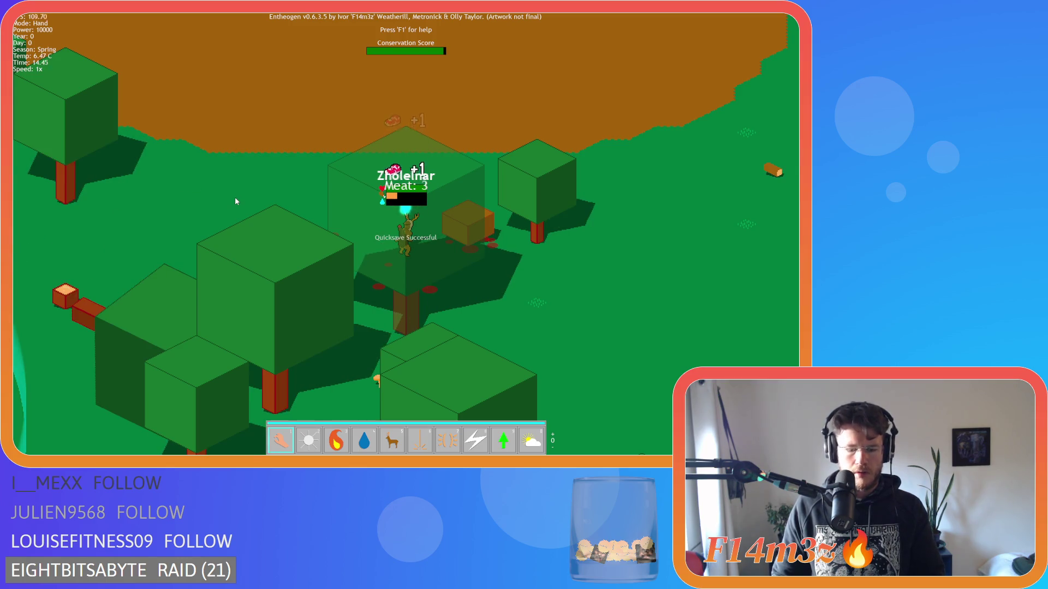
{"action": "key", "text": "F9"}
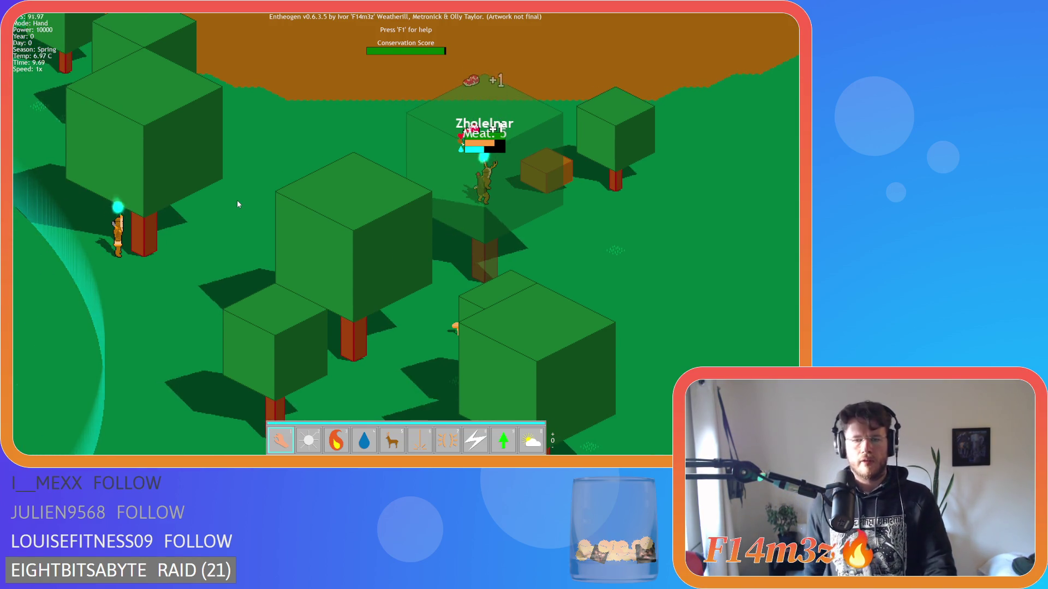
{"action": "key", "text": "Up"}
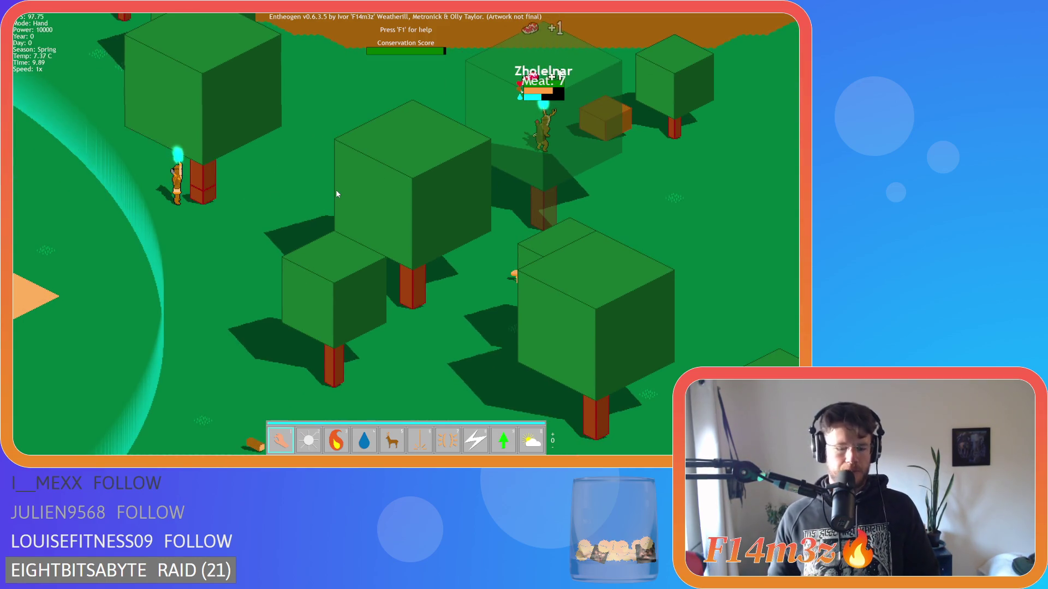
{"action": "key", "text": "Escape"}
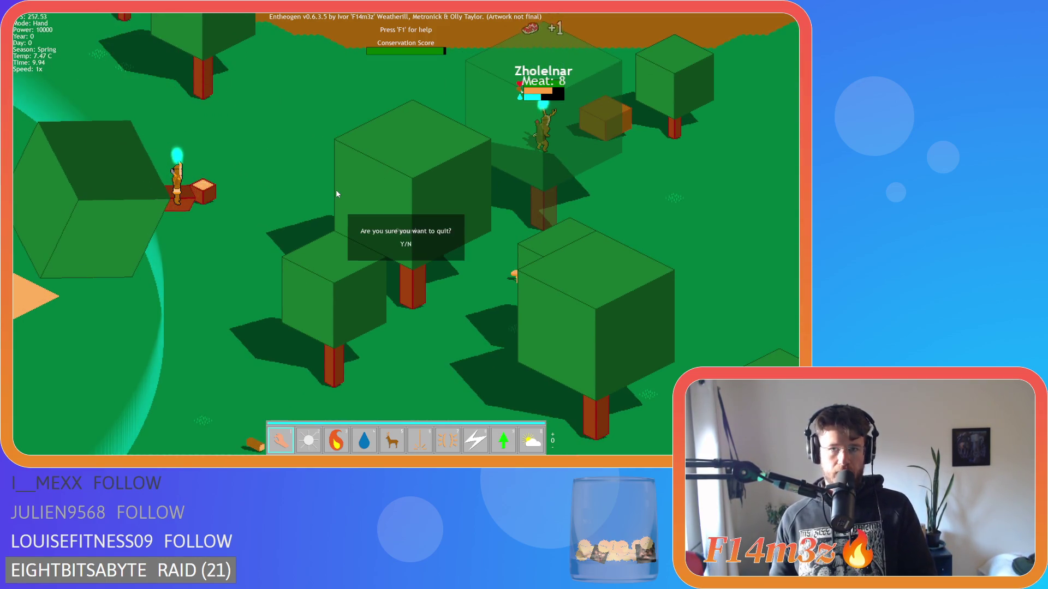
{"action": "key", "text": "y"}
{"action": "key", "text": "alt+Tab"}
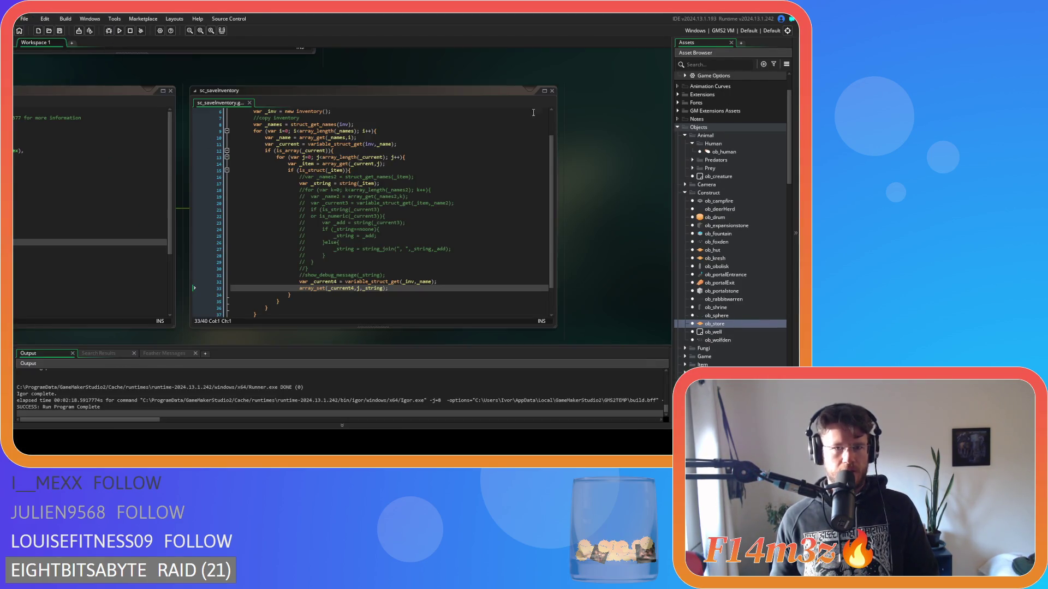
- Look over the save scripts and bring sc_loadInventory fully into view at its array_set line
{"action": "scroll", "coordinate": [574, 191], "scroll_direction": "up", "scroll_amount": 6}
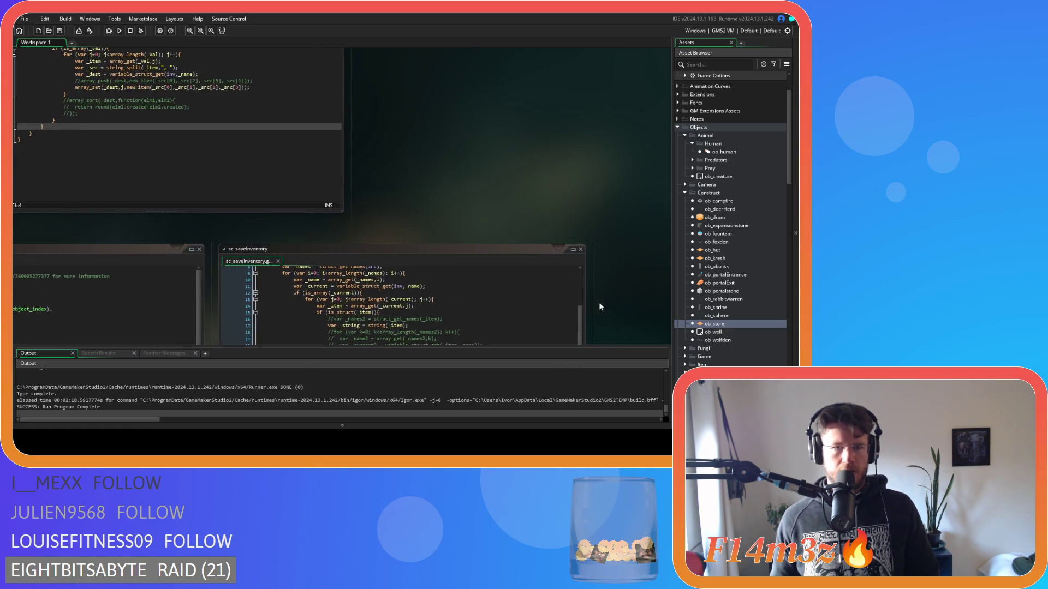
{"action": "scroll", "coordinate": [599, 306], "scroll_direction": "up", "scroll_amount": 5}
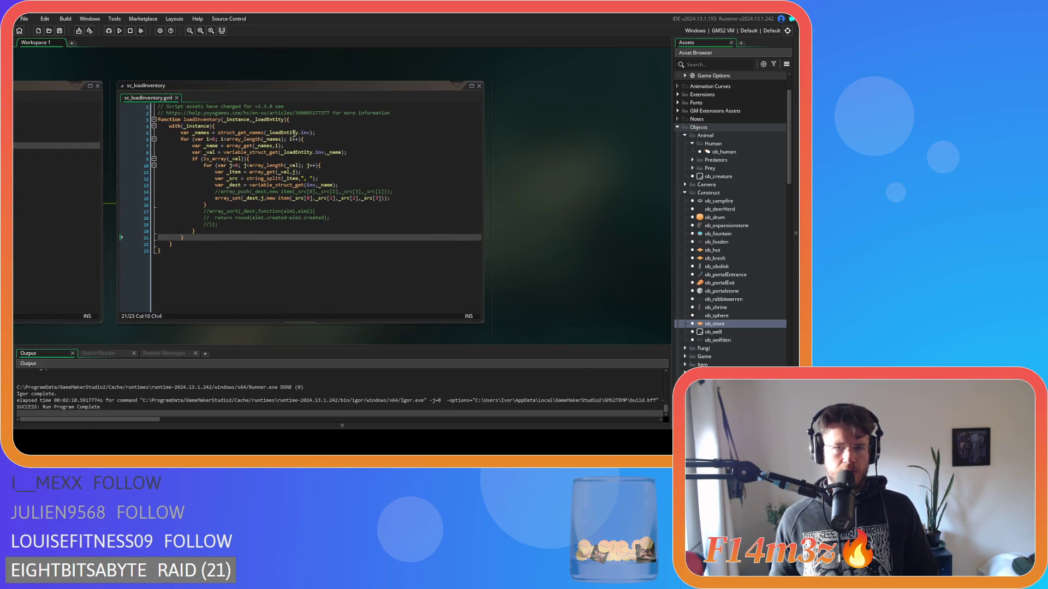
{"action": "left_click", "coordinate": [288, 133]}
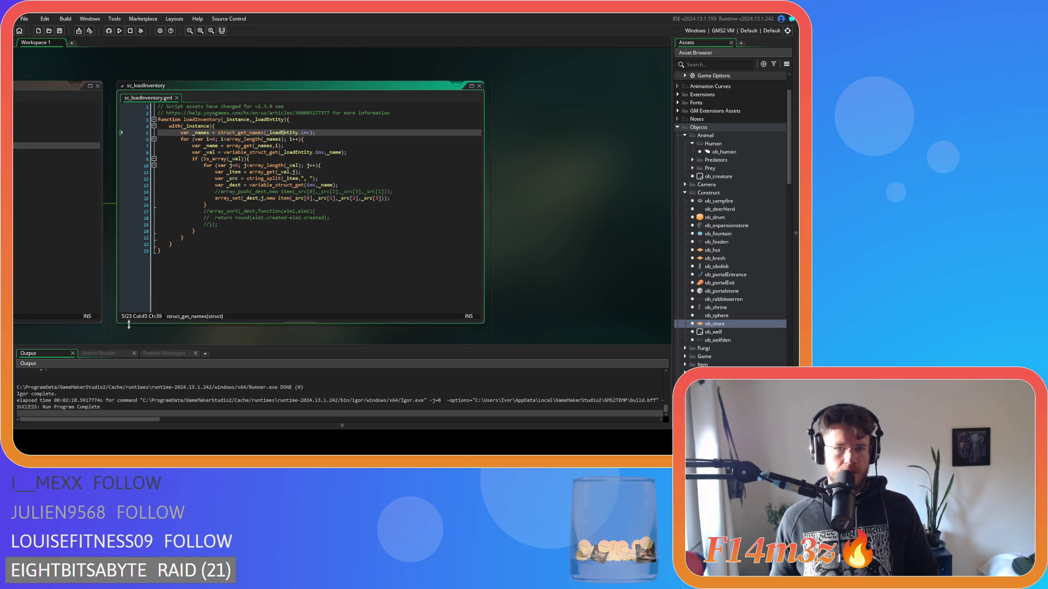
{"action": "scroll", "coordinate": [404, 306], "scroll_direction": "down", "scroll_amount": 8}
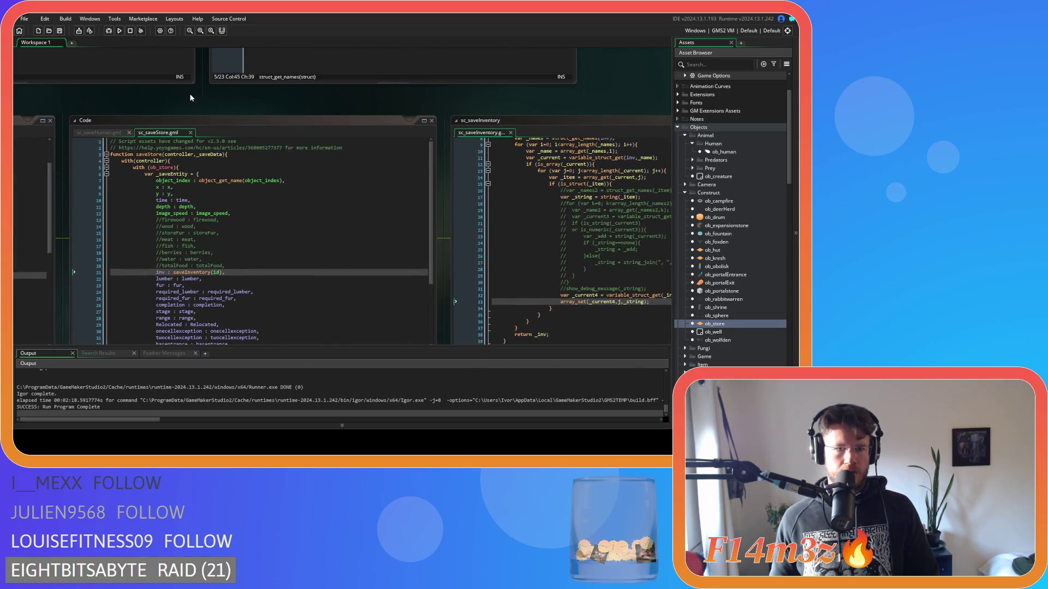
{"action": "scroll", "coordinate": [190, 98], "scroll_direction": "up", "scroll_amount": 8}
{"action": "scroll", "coordinate": [53, 337], "scroll_direction": "left", "scroll_amount": 8}
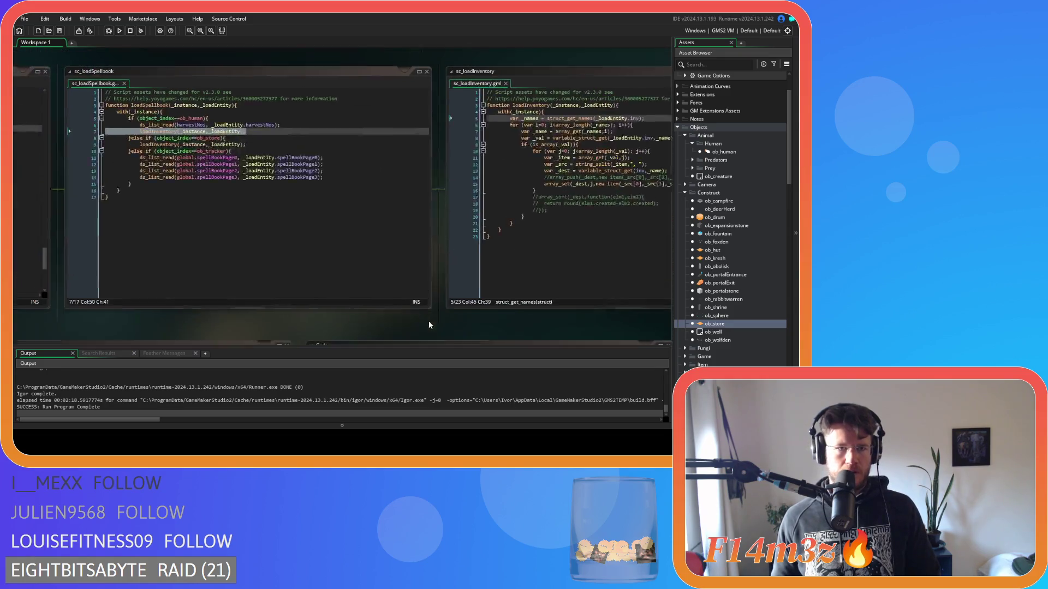
{"action": "mouse_move", "coordinate": [429, 324]}
{"action": "left_mouse_down"}
{"action": "mouse_move", "coordinate": [437, 331]}
{"action": "mouse_move", "coordinate": [263, 296]}
{"action": "mouse_move", "coordinate": [196, 113]}
{"action": "left_mouse_up"}
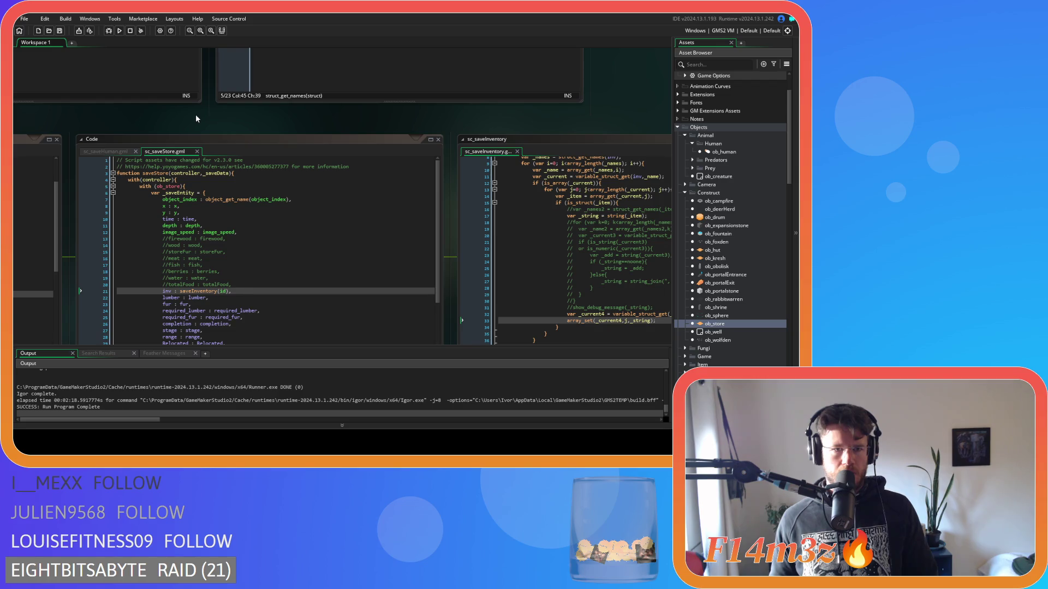
{"action": "left_click_drag", "start_coordinate": [195, 114], "coordinate": [161, 306]}
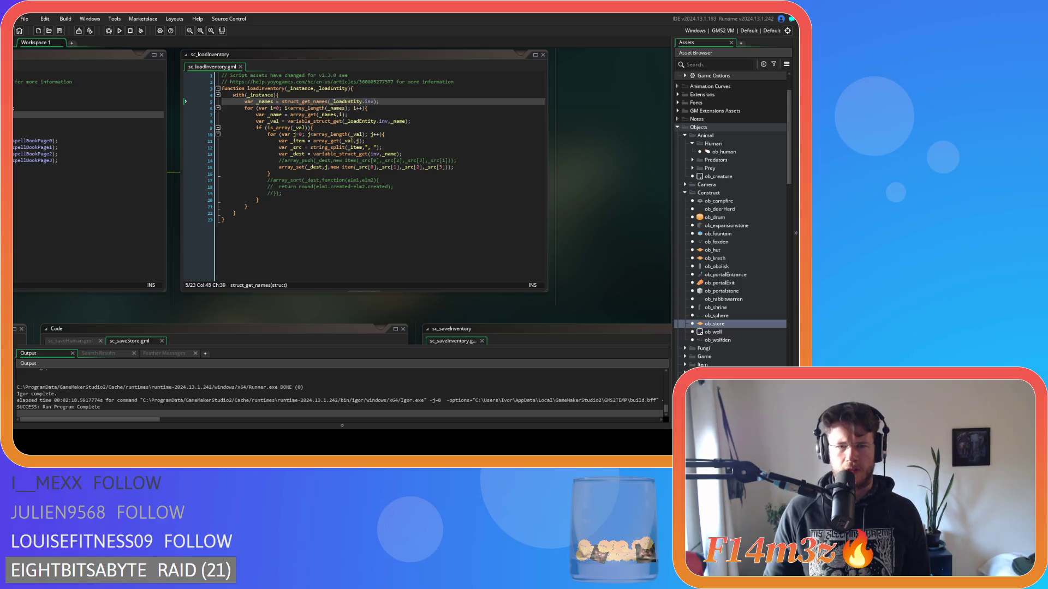
{"action": "left_click", "coordinate": [312, 168]}
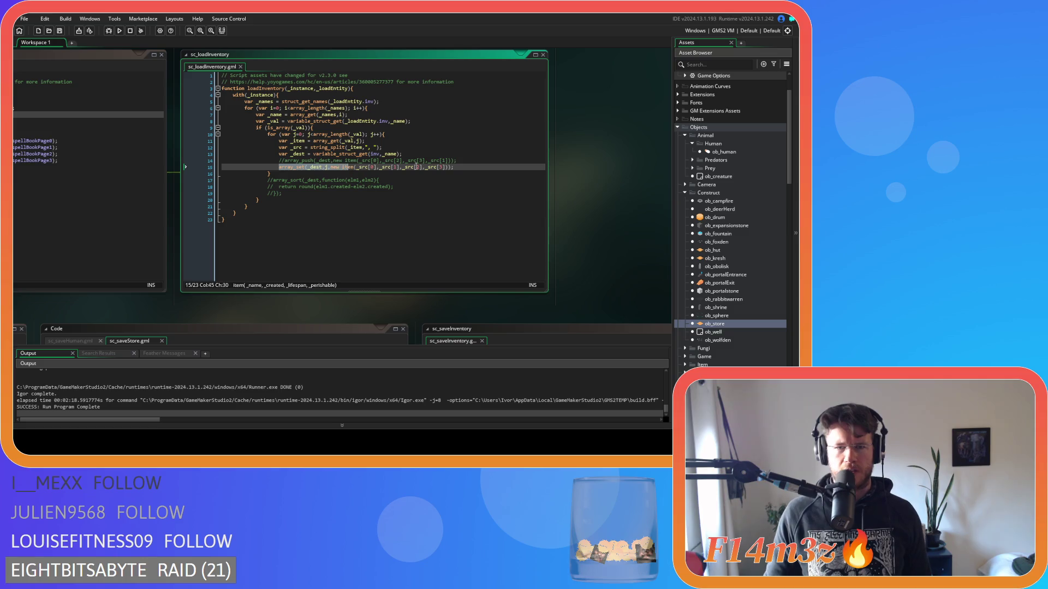
- Comment out the array_set line, add an array_push copy without the j index, and run
{"action": "left_click", "coordinate": [468, 166]}
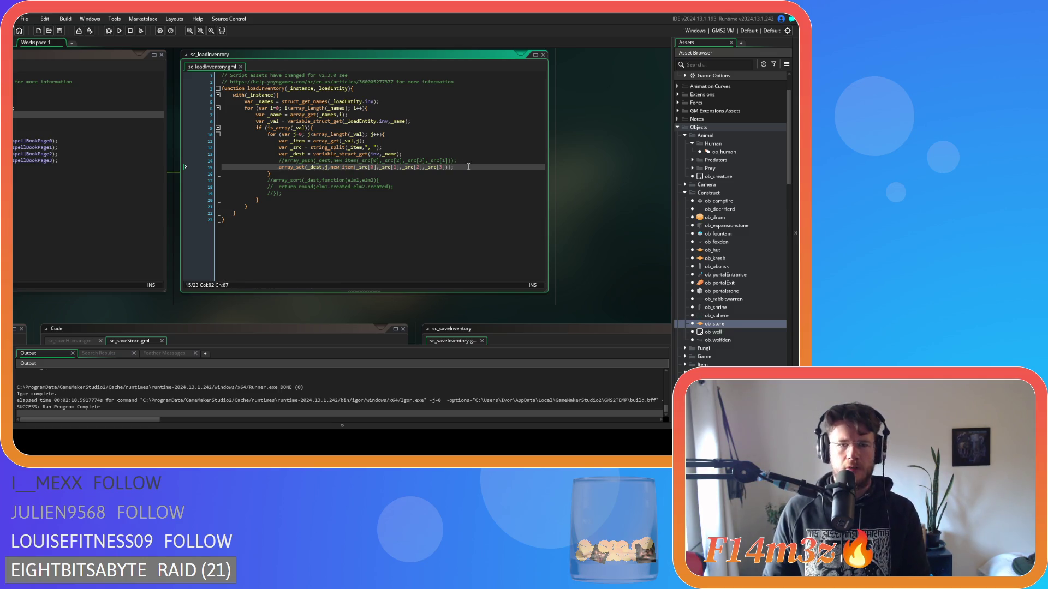
{"action": "key", "text": "ctrl+d"}
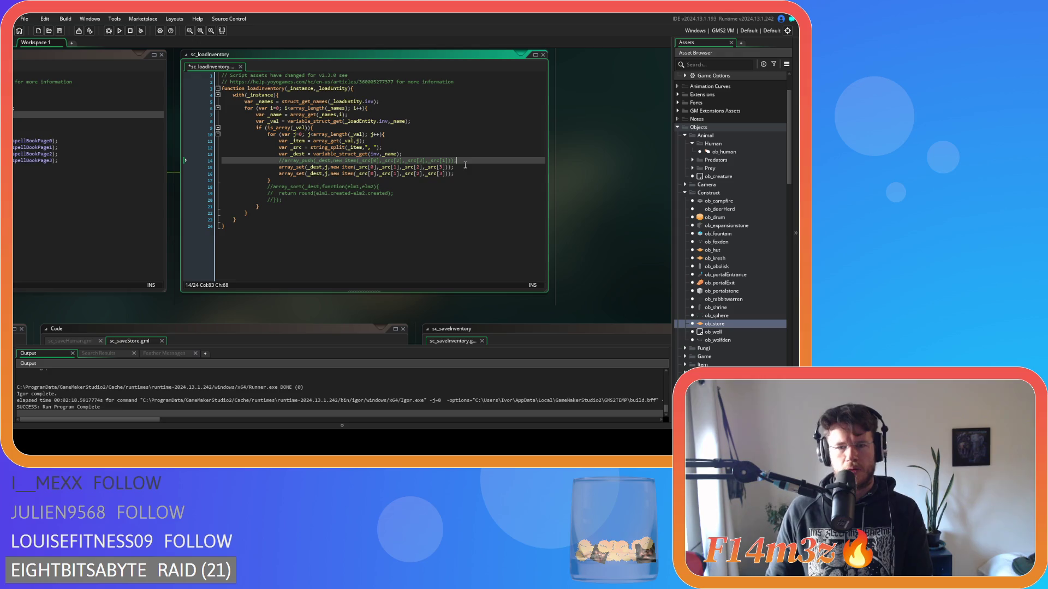
{"action": "key", "text": "ctrl+k"}
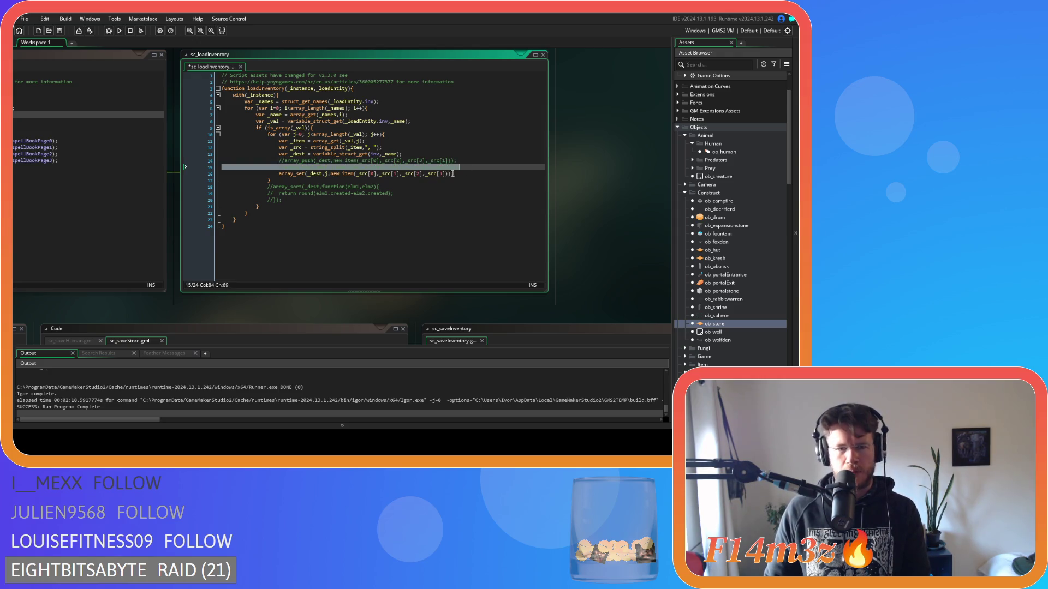
{"action": "left_click", "coordinate": [303, 174]}
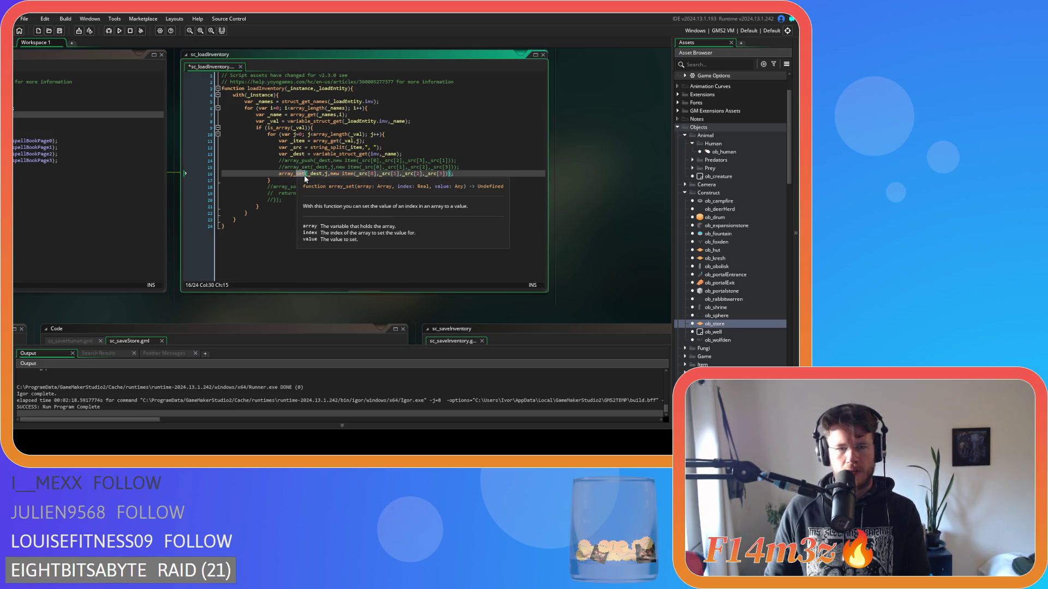
{"action": "left_click", "coordinate": [309, 174]}
{"action": "type", "text": "push"}
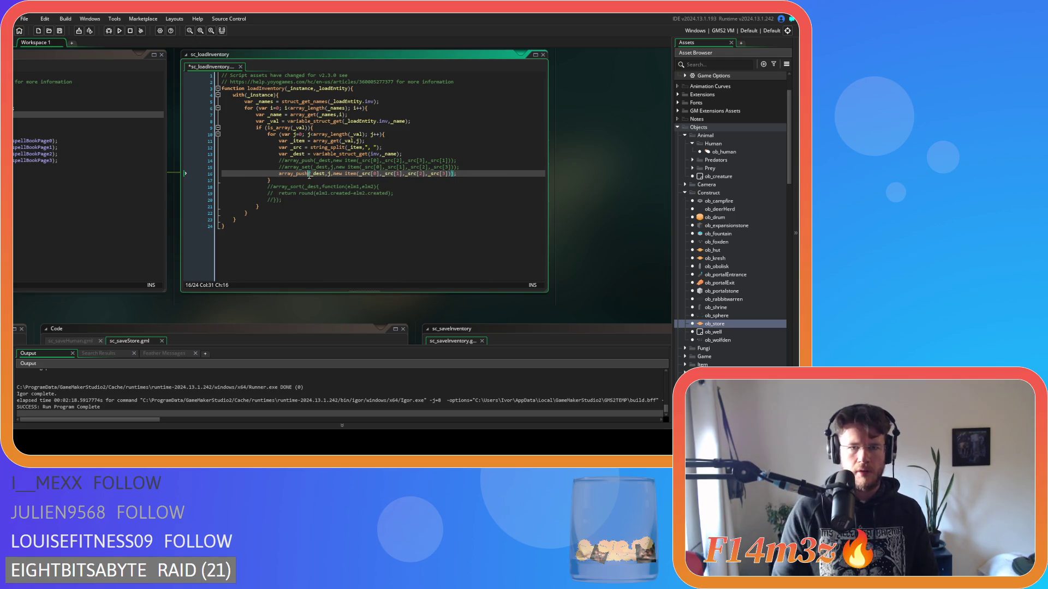
{"action": "left_click", "coordinate": [331, 173]}
{"action": "key", "text": "BackSpace"}
{"action": "key", "text": "BackSpace"}
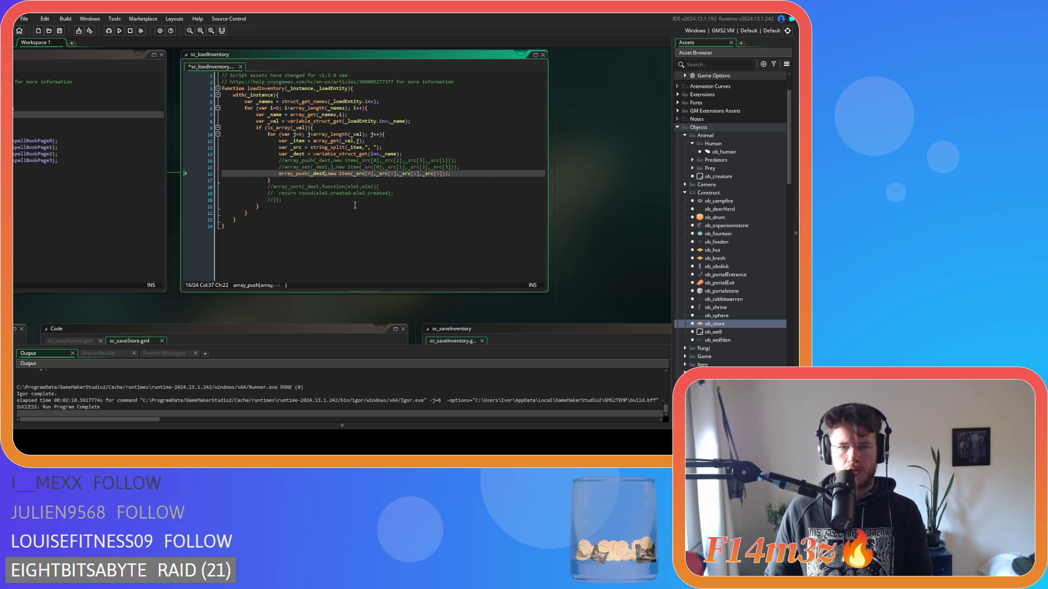
{"action": "key", "text": "F5"}
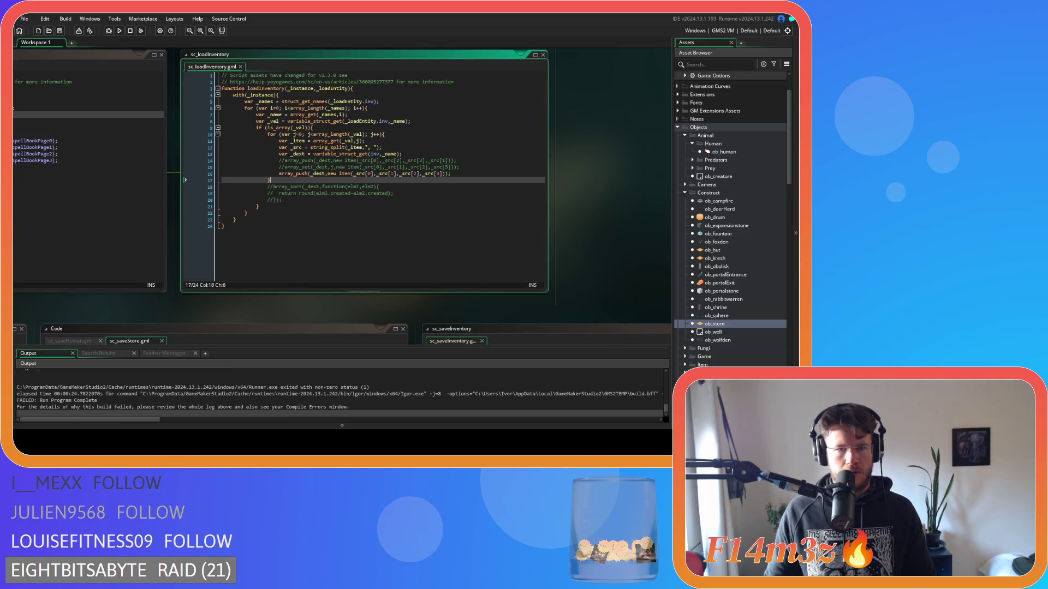
- Comment out the array_push line and uncomment the original array_set line
{"action": "left_click", "coordinate": [409, 167]}
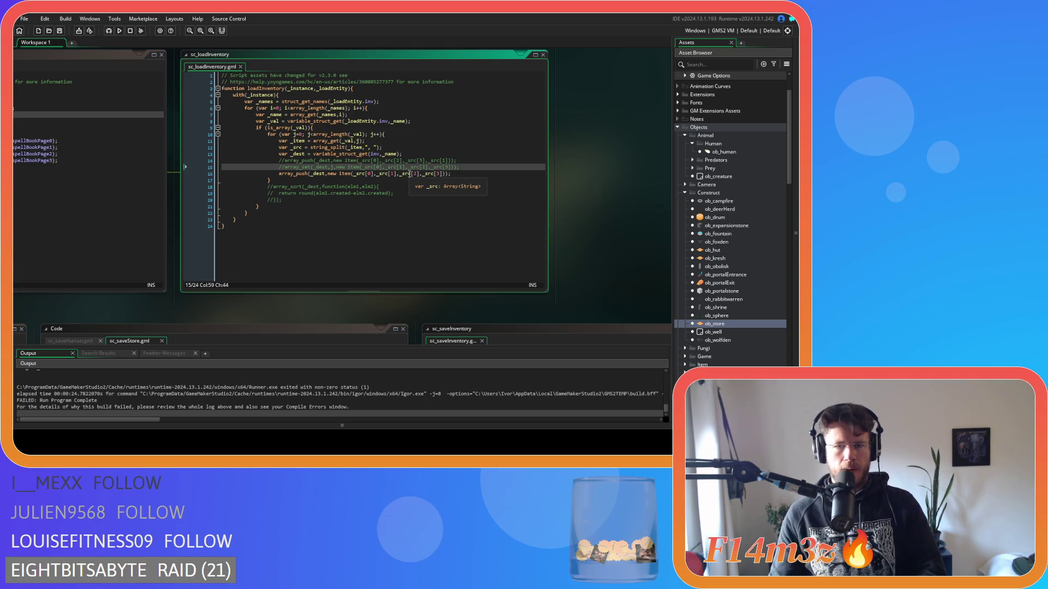
{"action": "left_click", "coordinate": [458, 176]}
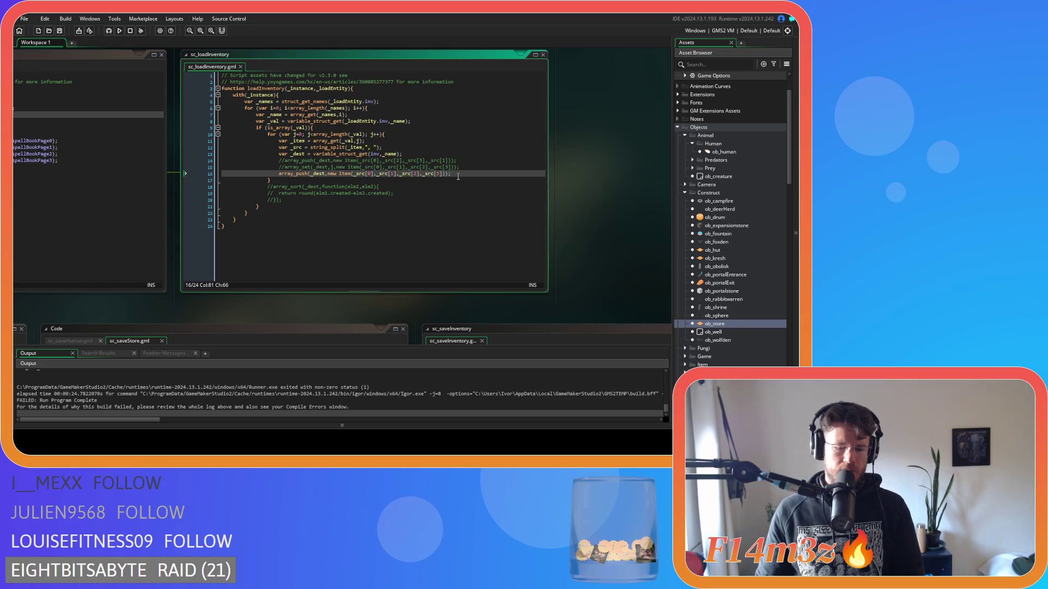
{"action": "key", "text": "ctrl+k"}
{"action": "left_click", "coordinate": [465, 169]}
{"action": "key", "text": "ctrl+k"}
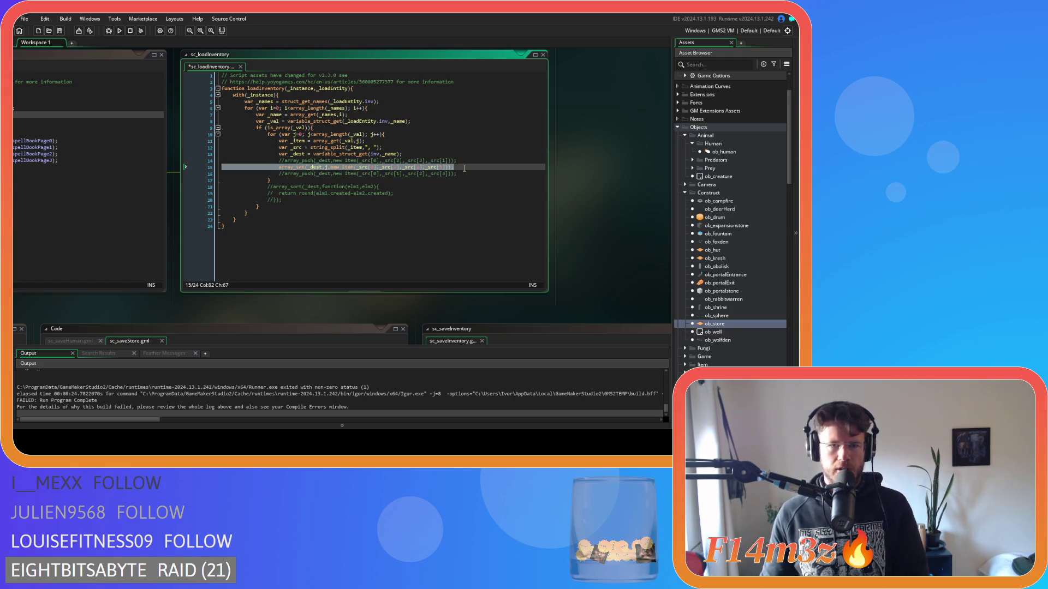
- Delete the leftover blank line above array_set and run the game with F5
{"action": "left_click", "coordinate": [460, 159]}
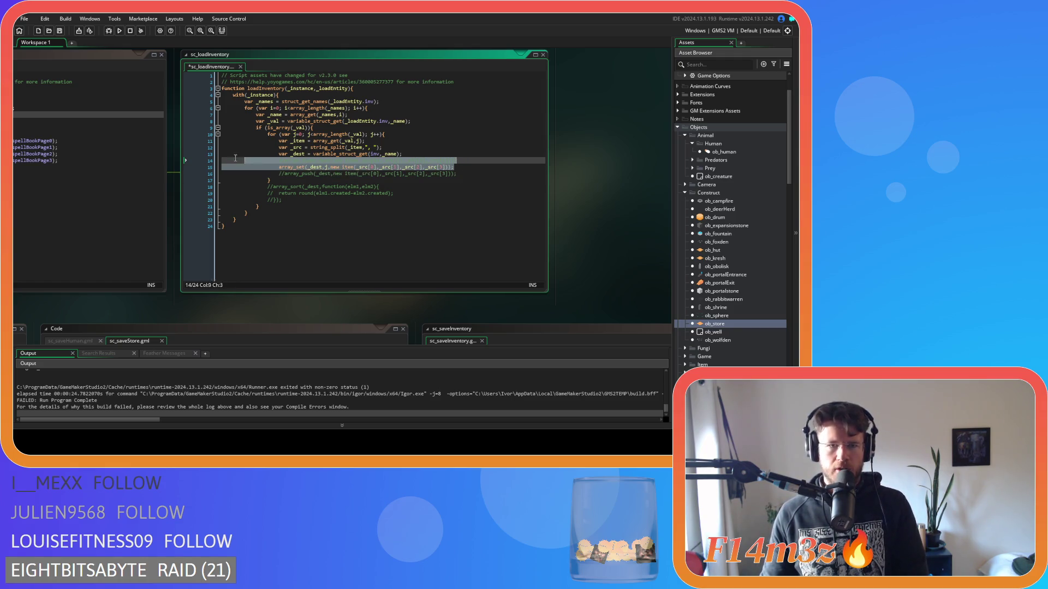
{"action": "left_click_drag", "start_coordinate": [460, 159], "coordinate": [196, 159]}
{"action": "key", "text": "BackSpace"}
{"action": "key", "text": "BackSpace"}
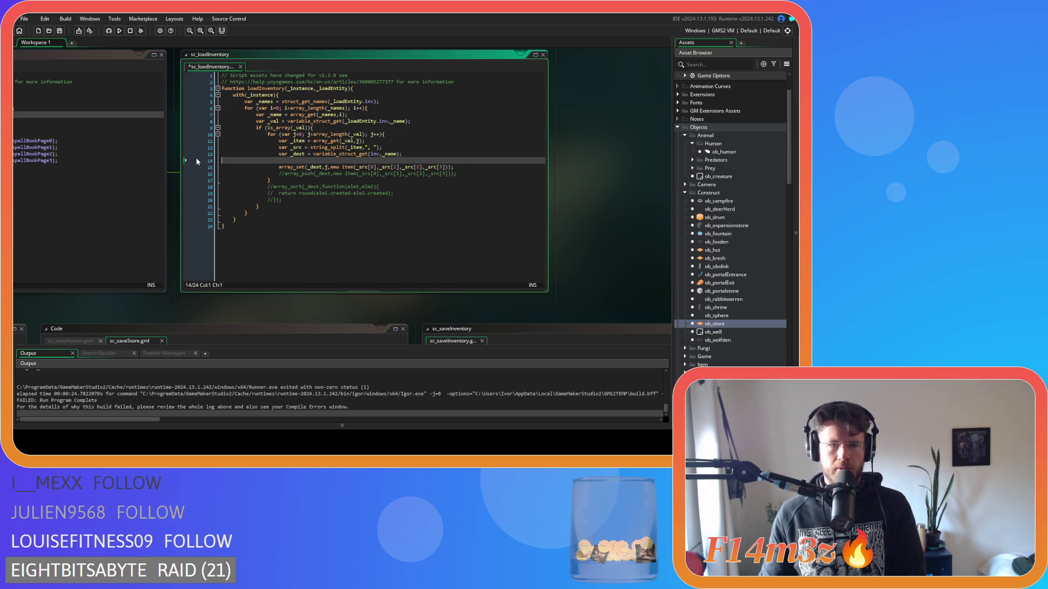
{"action": "key", "text": "F5"}
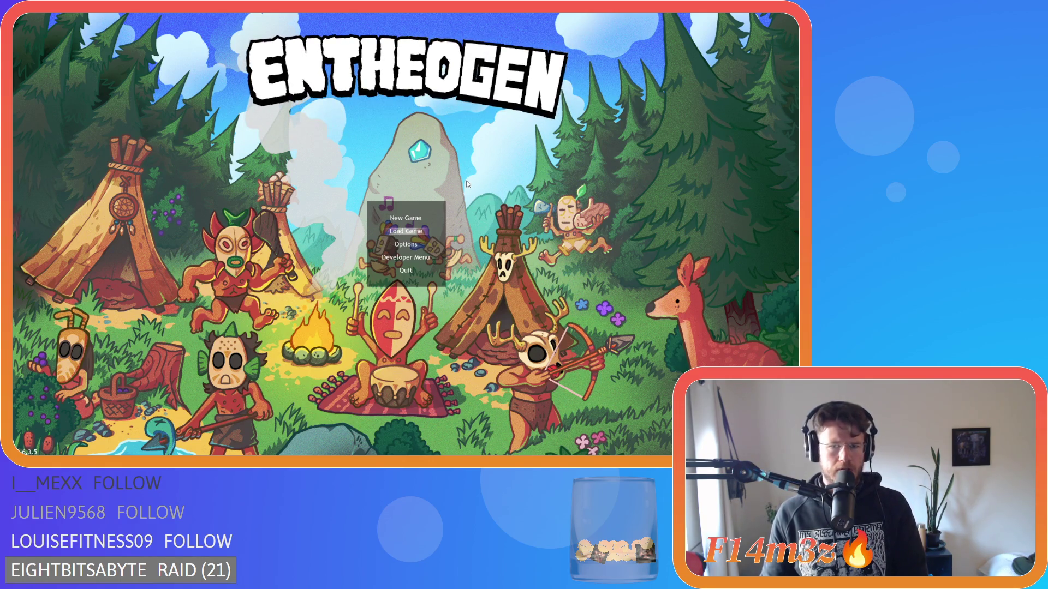
- Choose Load Game on the title menu, then leave the world and close Entheogen with Alt+F4
{"action": "key", "text": "Return"}
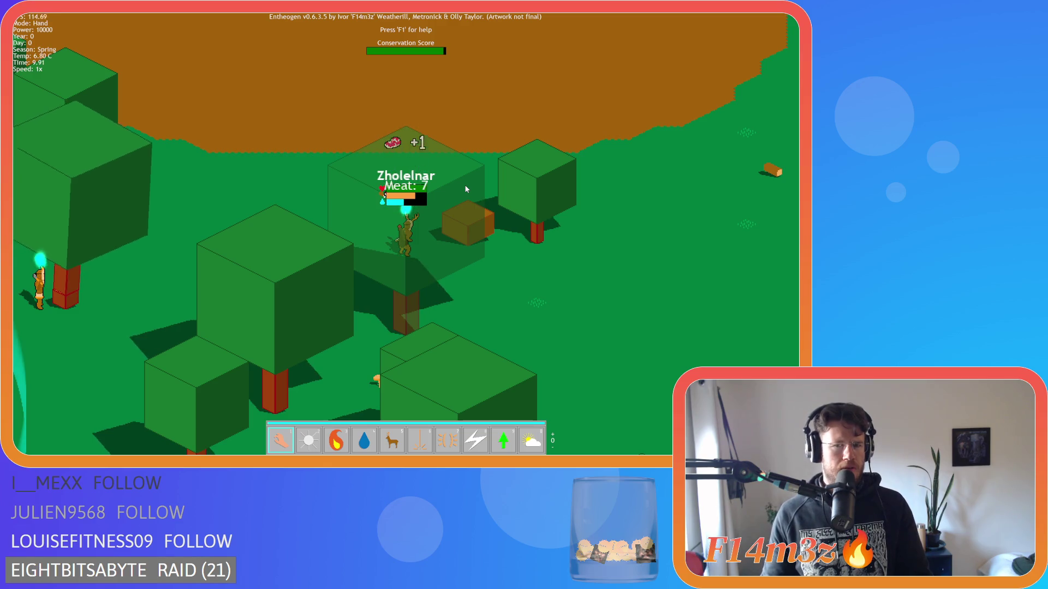
{"action": "key", "text": "Escape"}
{"action": "key", "text": "alt+F4"}
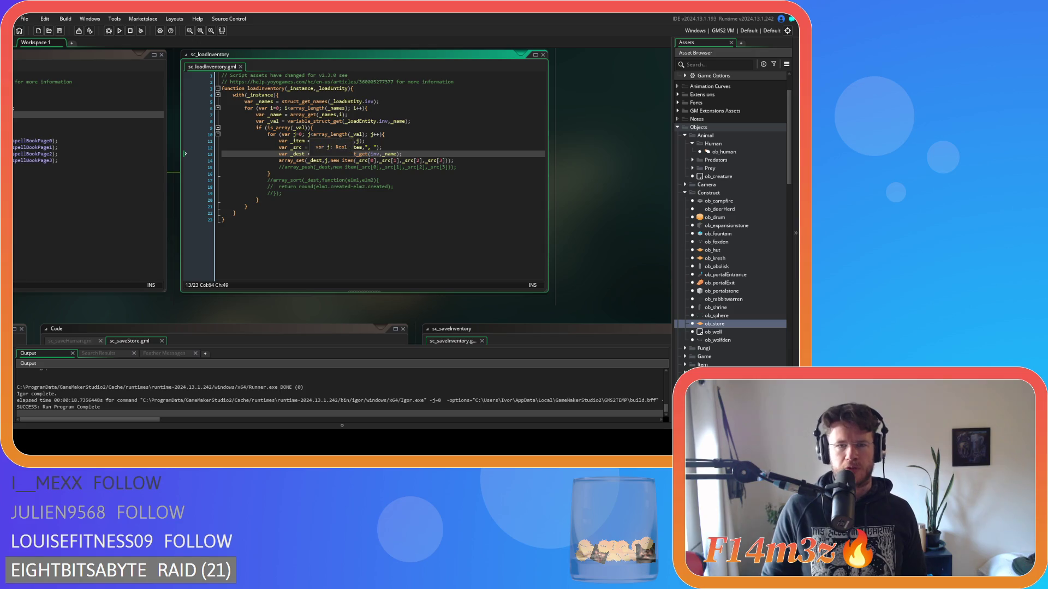
{"action": "mouse_move", "coordinate": [324, 134]}
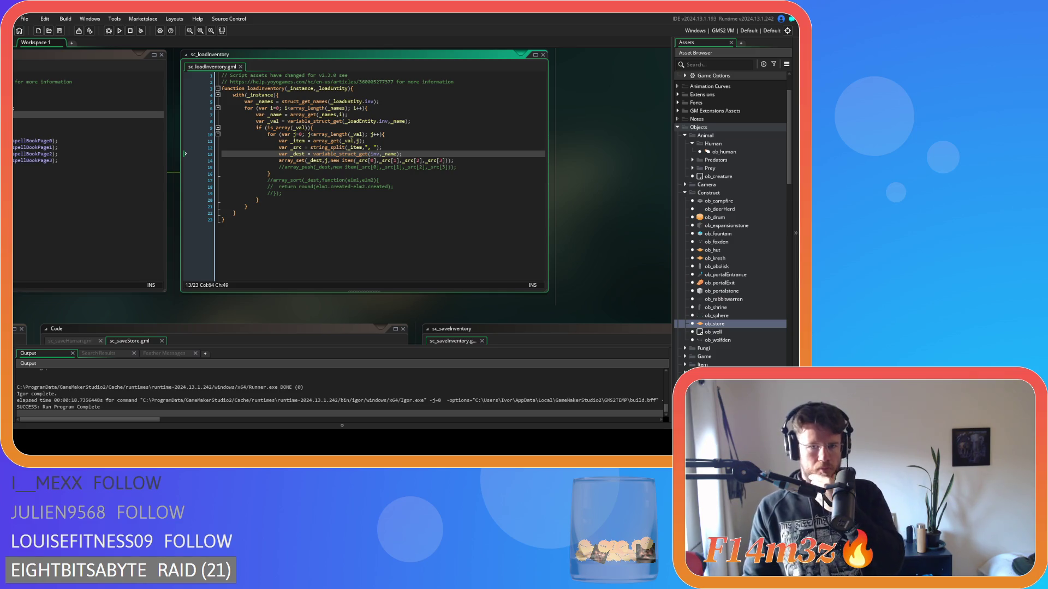
{"action": "left_click", "coordinate": [464, 161]}
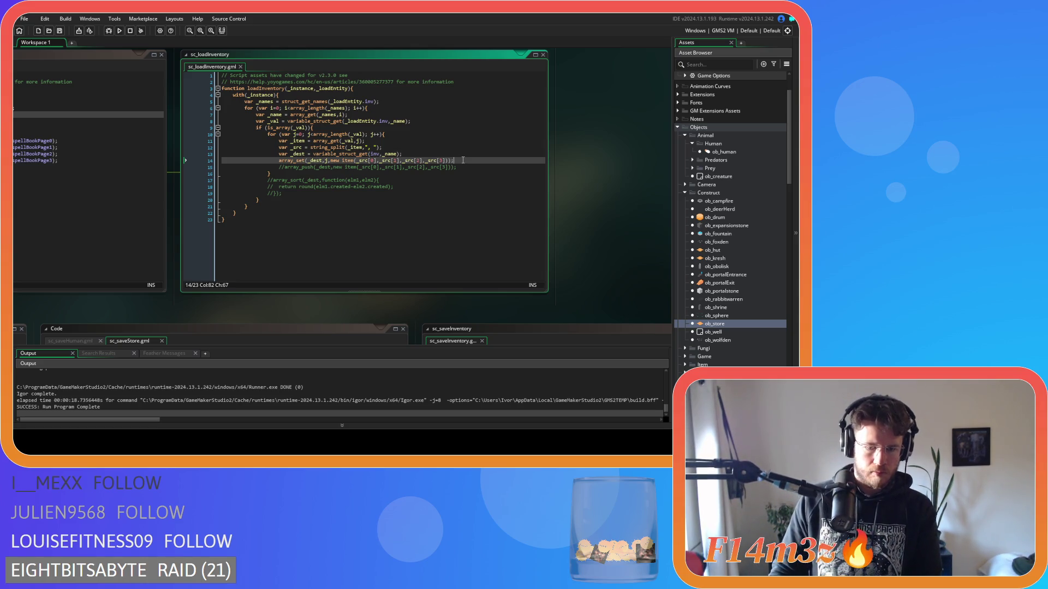
- Comment out the array_set line, uncomment the array_push line, and rebuild with F5
{"action": "key", "text": "ctrl+k"}
{"action": "triple_click", "coordinate": [461, 169]}
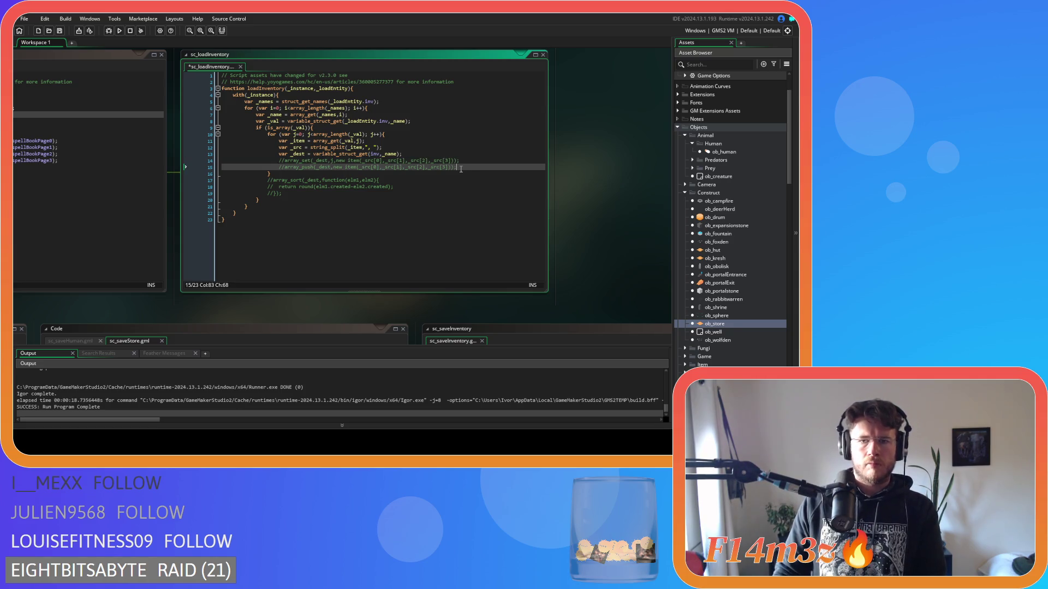
{"action": "key", "text": "ctrl+shift+k"}
{"action": "key", "text": "F5"}
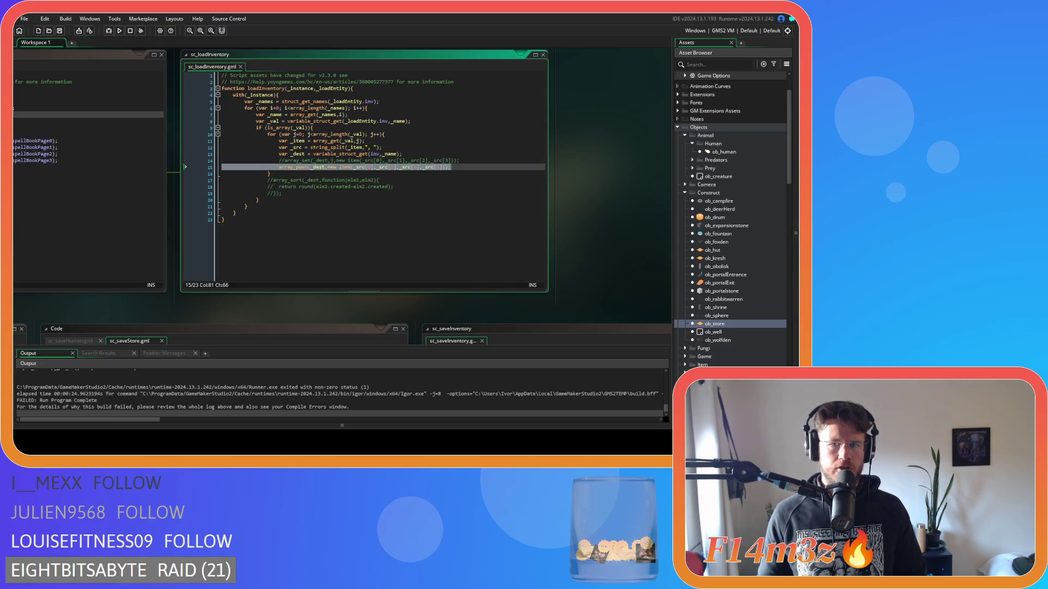
- In sc_loadInventory, comment out the array_push line and re-enable the array_set line
{"action": "left_click", "coordinate": [478, 167]}
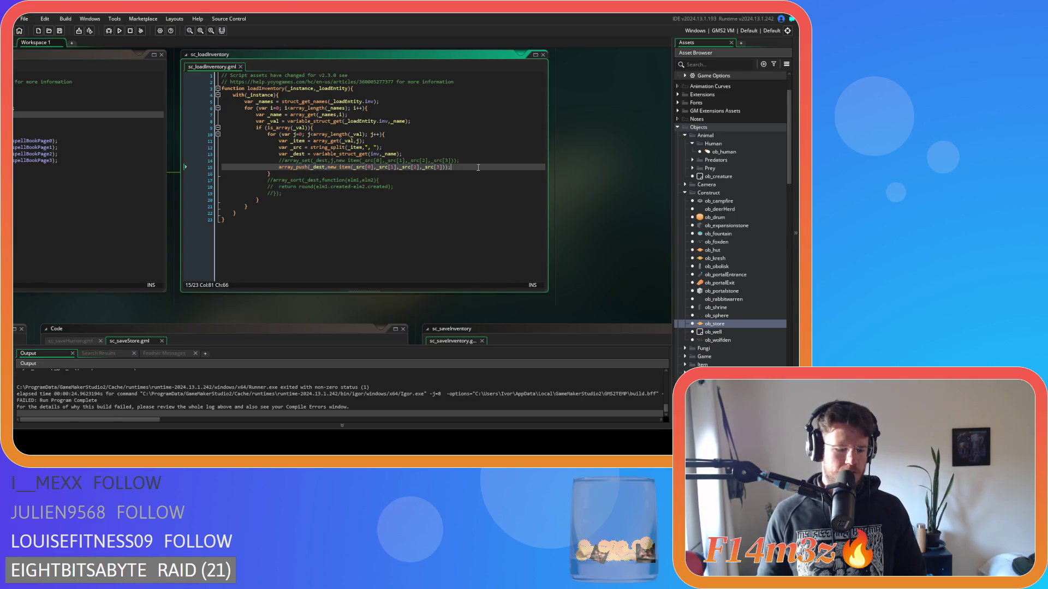
{"action": "key", "text": "ctrl+k"}
{"action": "key", "text": "Up"}
{"action": "key", "text": "ctrl+shift+k"}
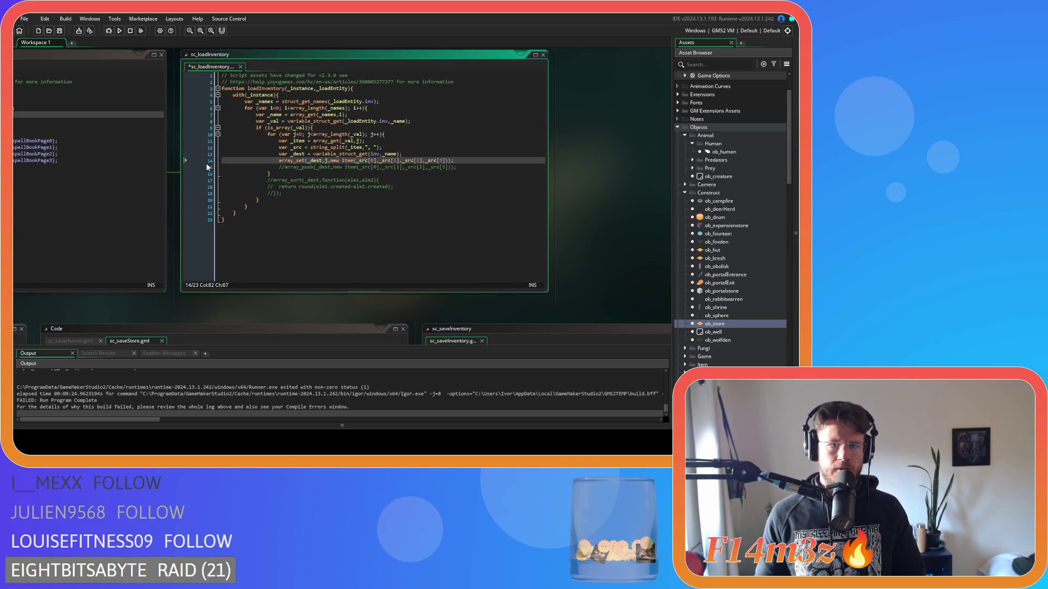
- Put a breakpoint on line 14 and debug-run Entheogen to its title menu
{"action": "left_click", "coordinate": [202, 163]}
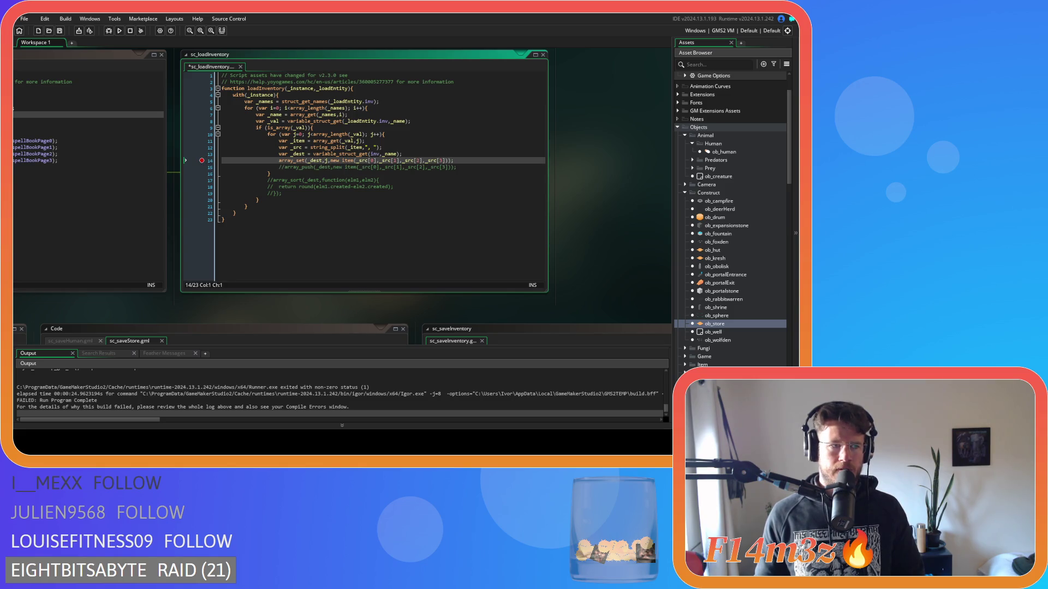
{"action": "left_click", "coordinate": [109, 31]}
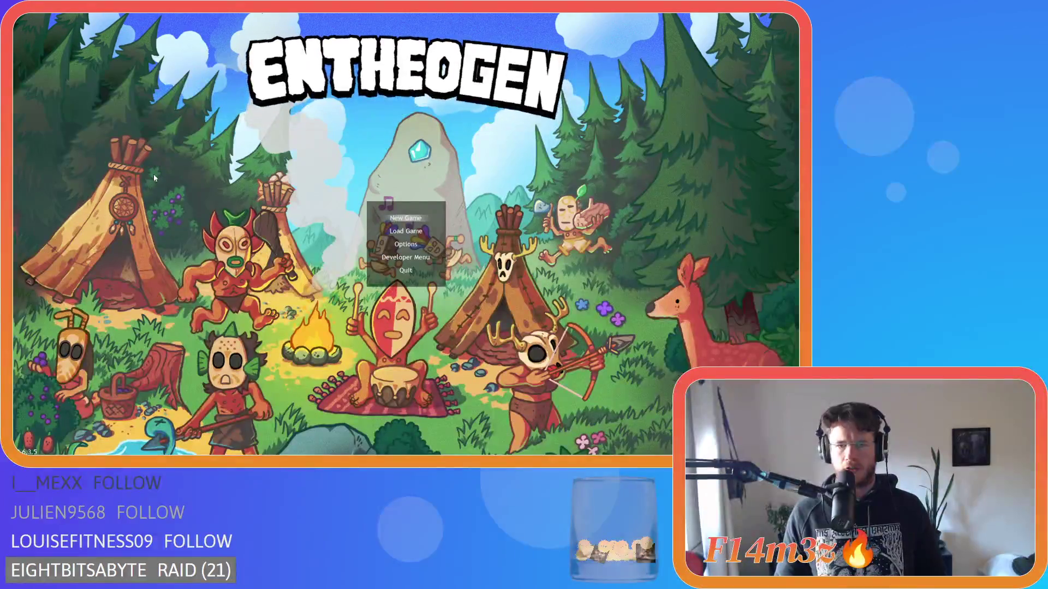
{"action": "key", "text": "Down"}
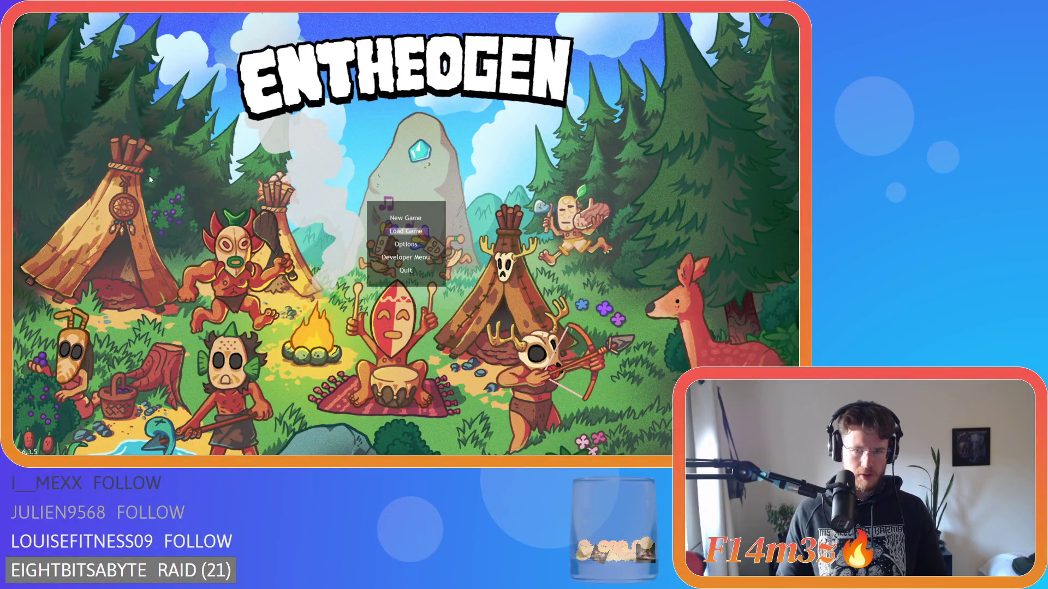
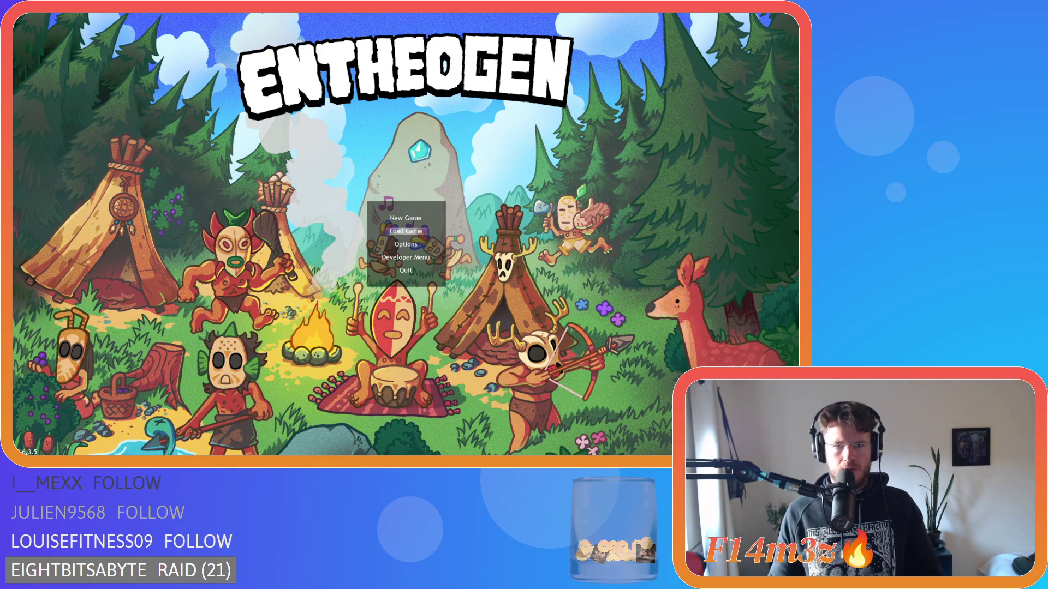
- Load the last saved game with Enter, then walk Zholelnar up-left and down-left
{"action": "key", "text": "Return"}
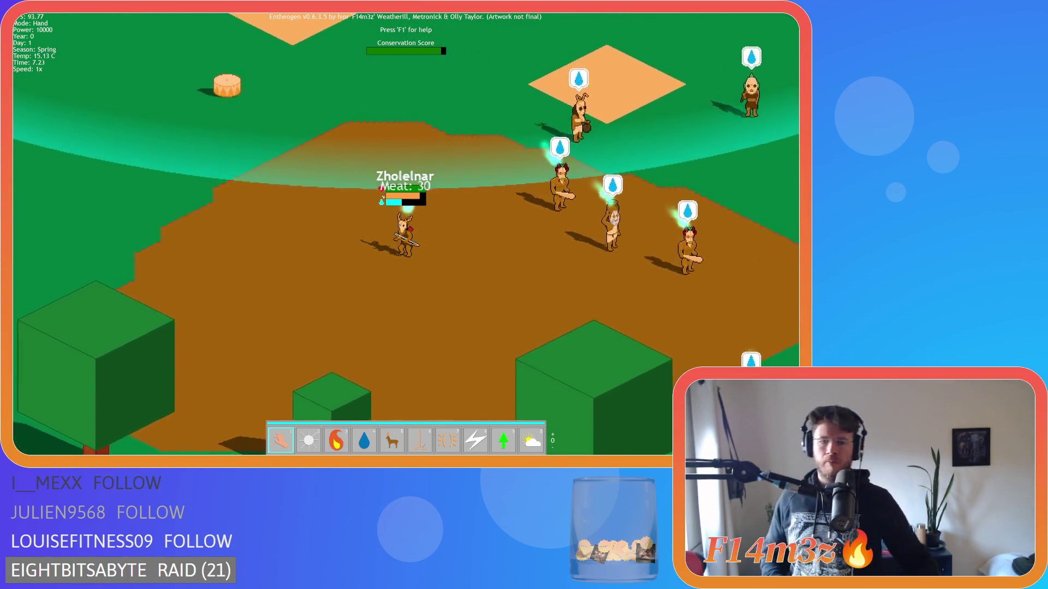
{"action": "key", "text": "w"}
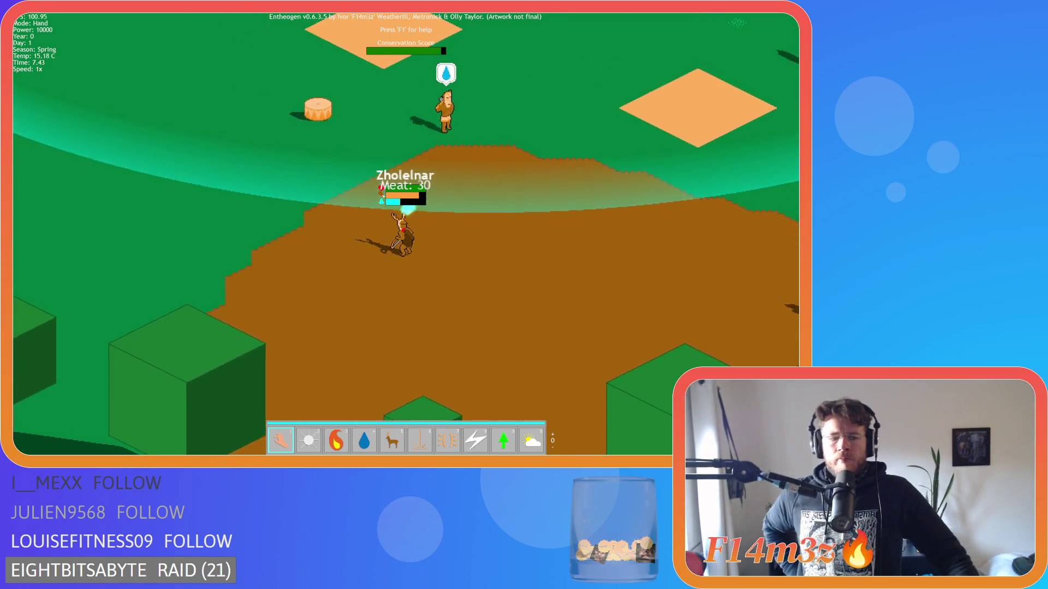
{"action": "key", "text": "a"}
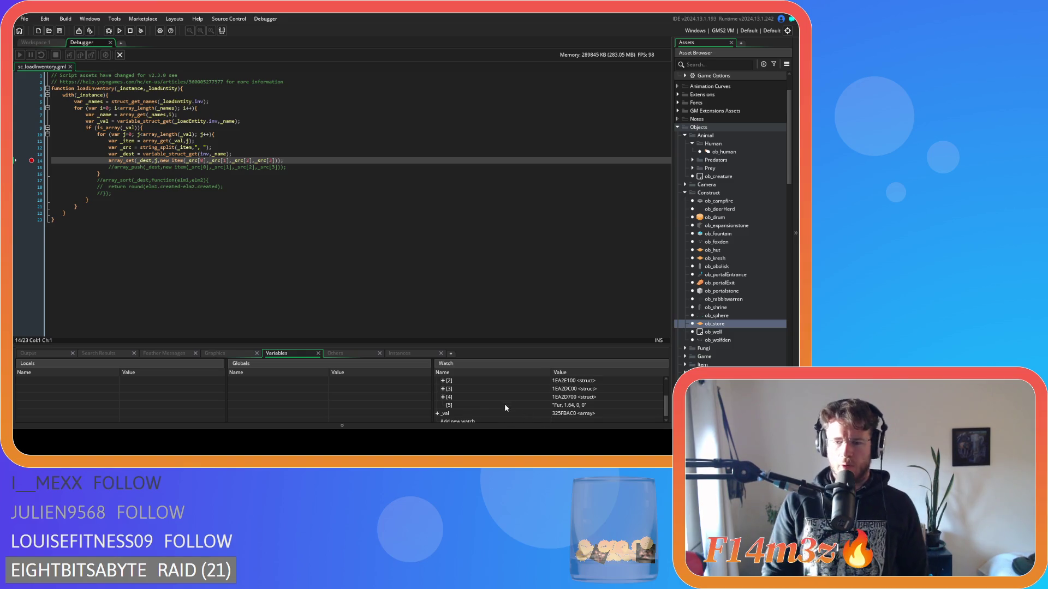
- Collapse the _dest array in the Watch panel and briefly view its item [0] struct fields
{"action": "scroll", "coordinate": [502, 407], "scroll_direction": "up", "scroll_amount": 2}
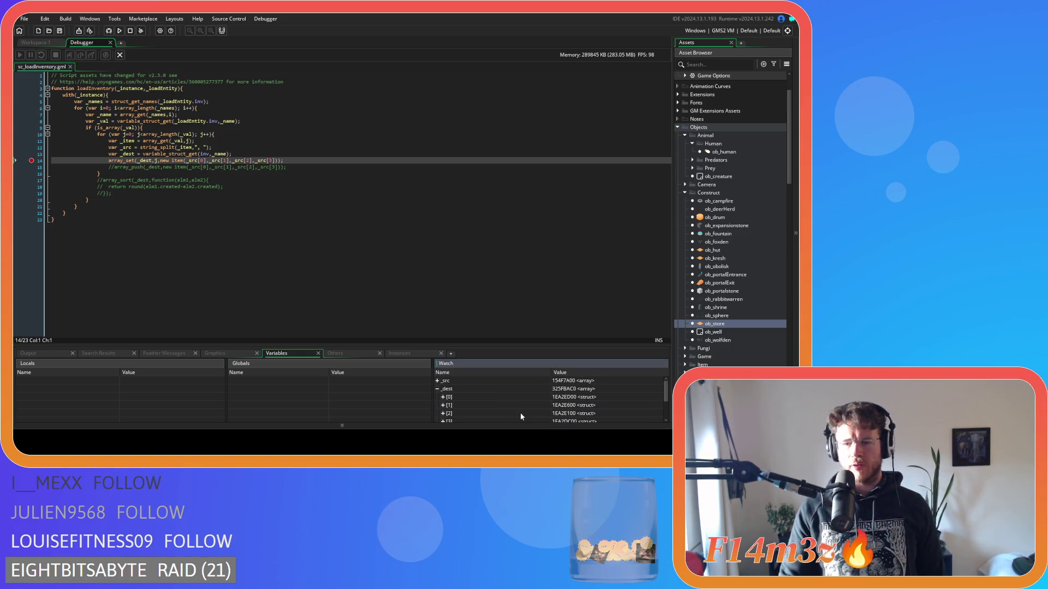
{"action": "scroll", "coordinate": [519, 413], "scroll_direction": "down", "scroll_amount": 2}
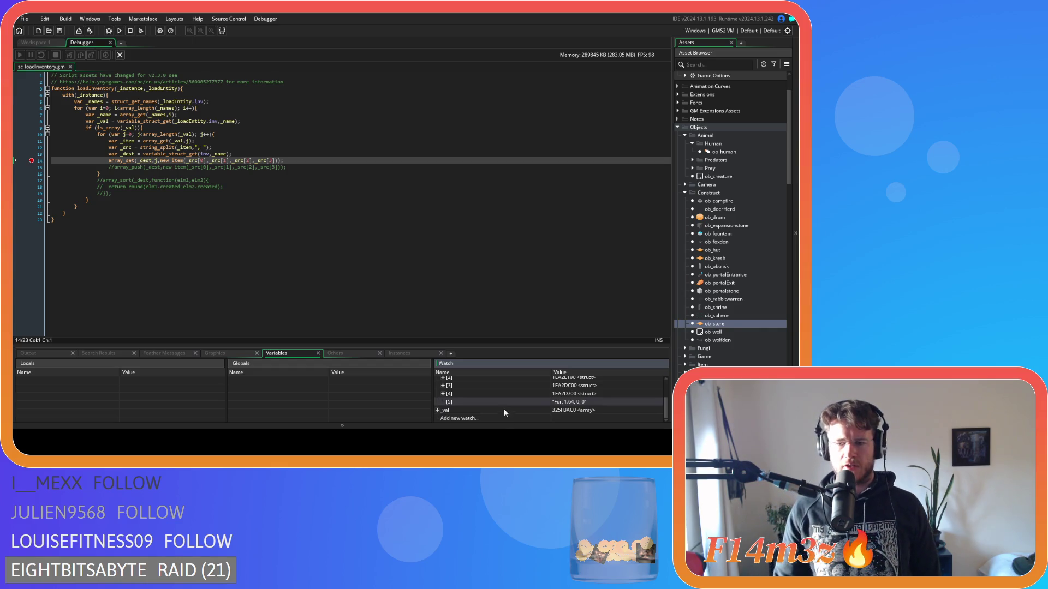
{"action": "scroll", "coordinate": [442, 411], "scroll_direction": "up", "scroll_amount": 3}
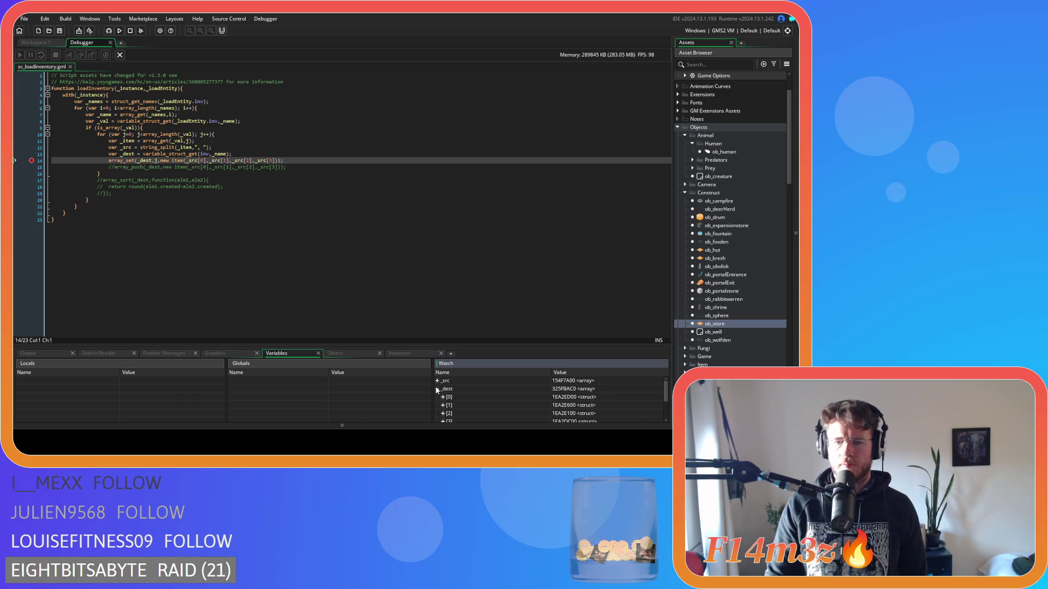
{"action": "left_click", "coordinate": [437, 389]}
{"action": "scroll", "coordinate": [438, 400], "scroll_direction": "down", "scroll_amount": 2}
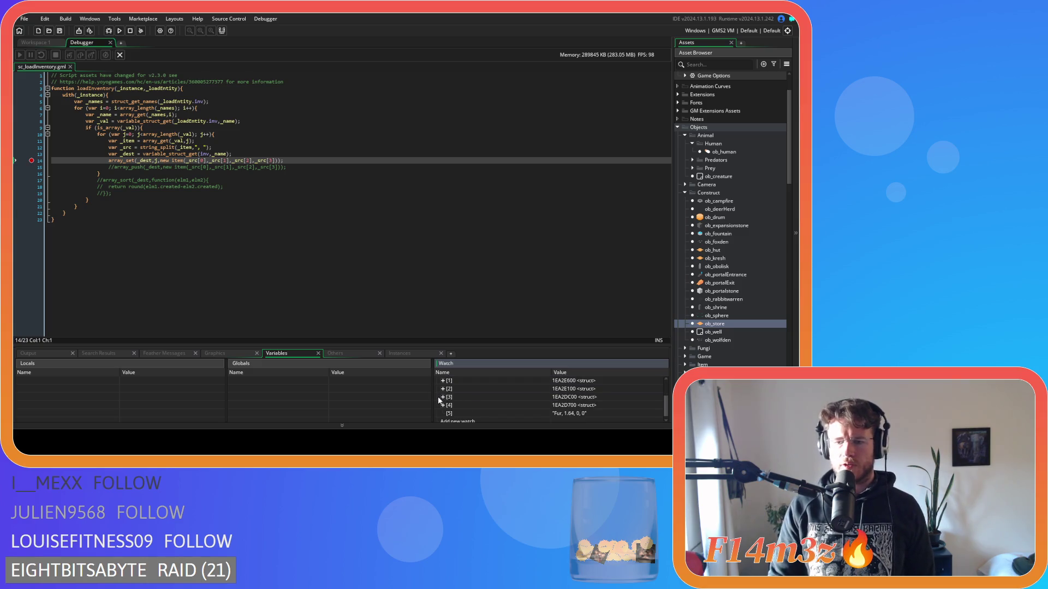
{"action": "scroll", "coordinate": [471, 401], "scroll_direction": "up", "scroll_amount": 1}
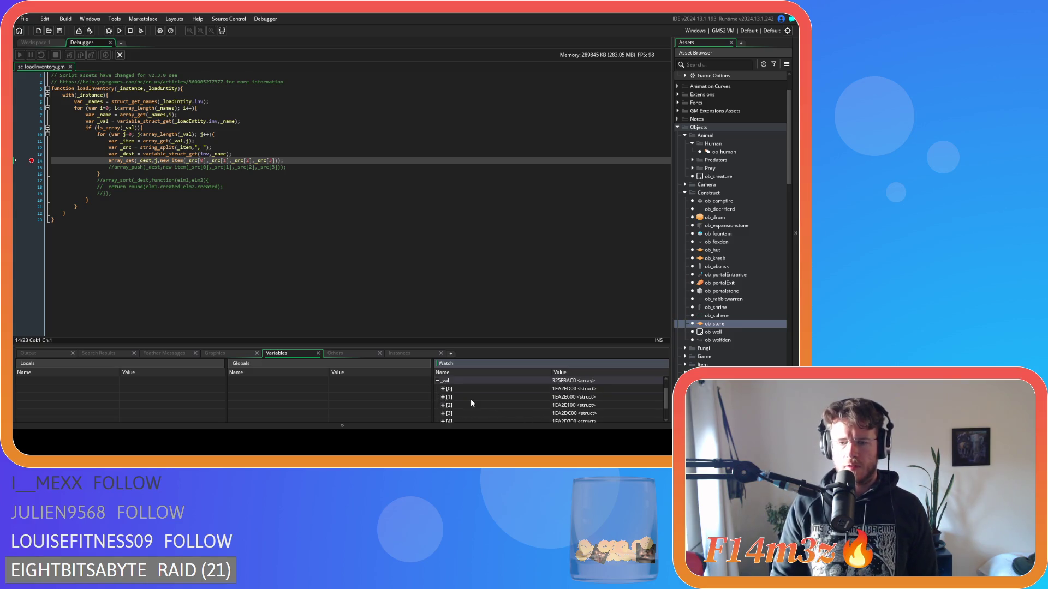
{"action": "left_click", "coordinate": [442, 389]}
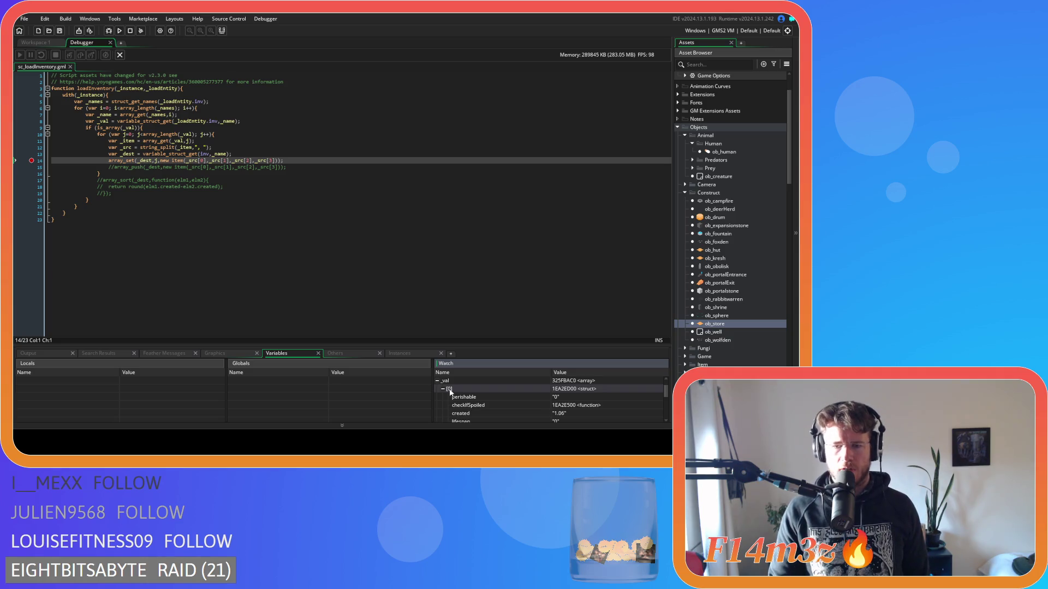
{"action": "left_click", "coordinate": [443, 389]}
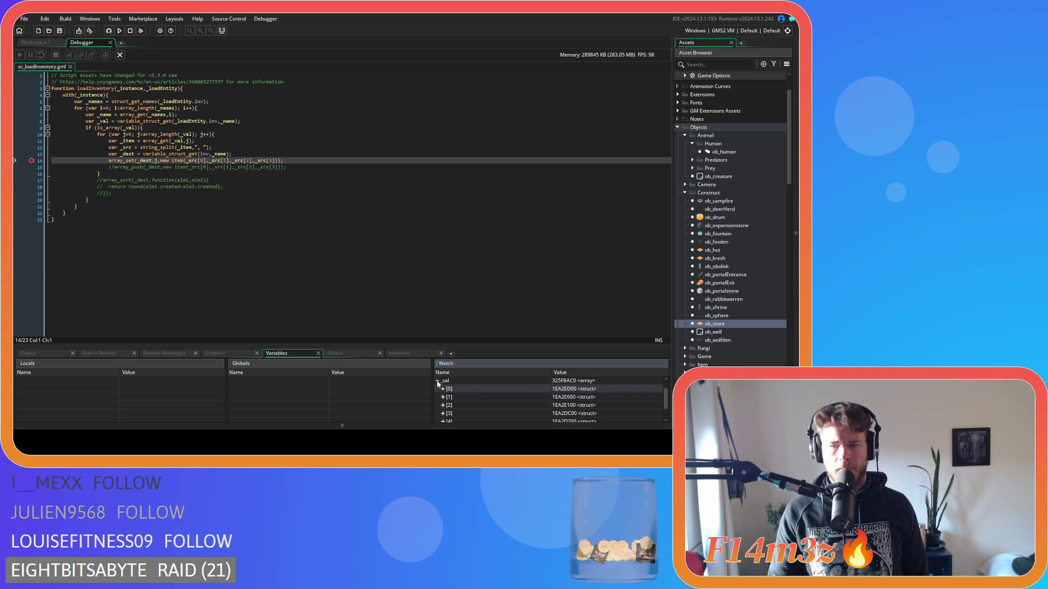
- Inspect the _val array and its item [0] fields, then close the Debugger tab
{"action": "left_click", "coordinate": [437, 380]}
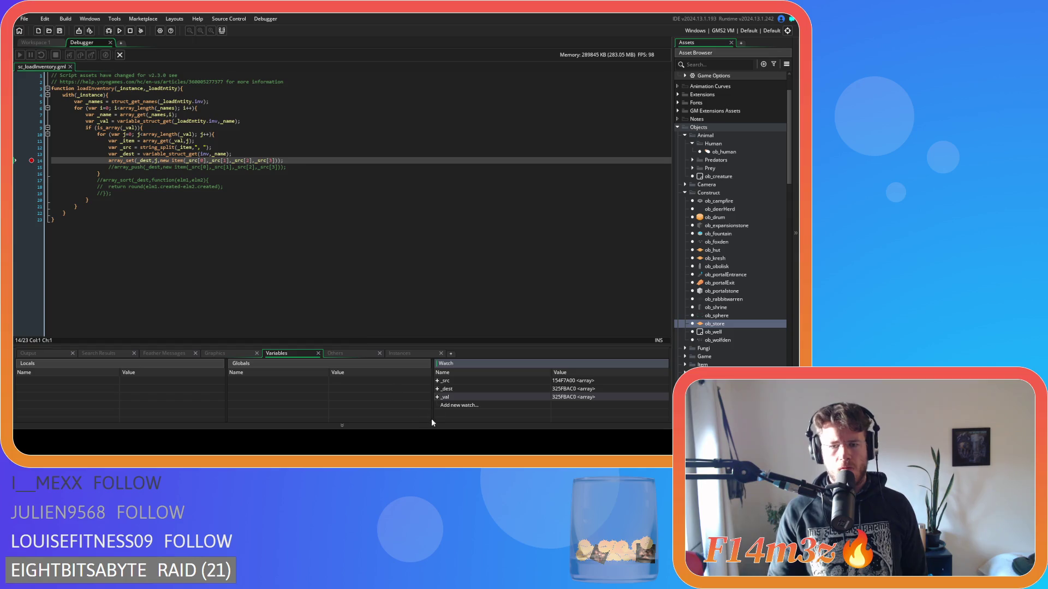
{"action": "left_click", "coordinate": [437, 398]}
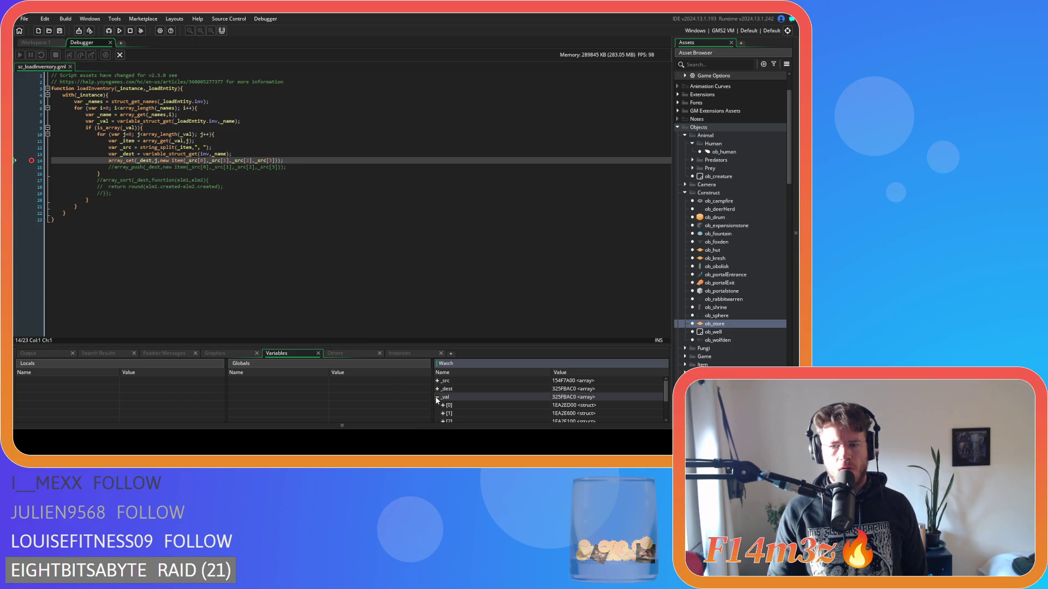
{"action": "left_click", "coordinate": [443, 405]}
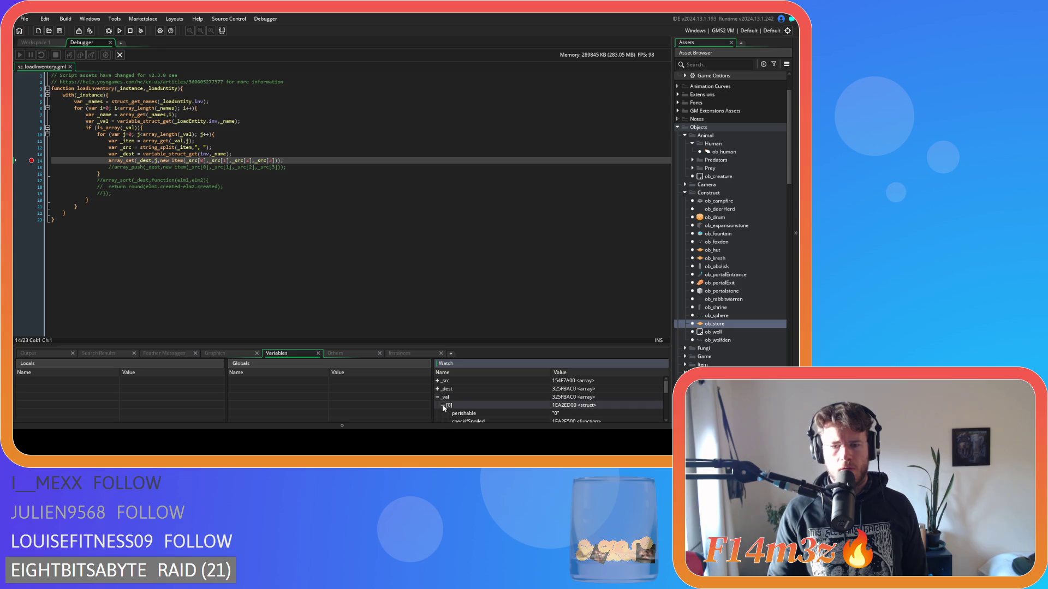
{"action": "left_click", "coordinate": [443, 406]}
{"action": "scroll", "coordinate": [443, 408], "scroll_direction": "down", "scroll_amount": 2}
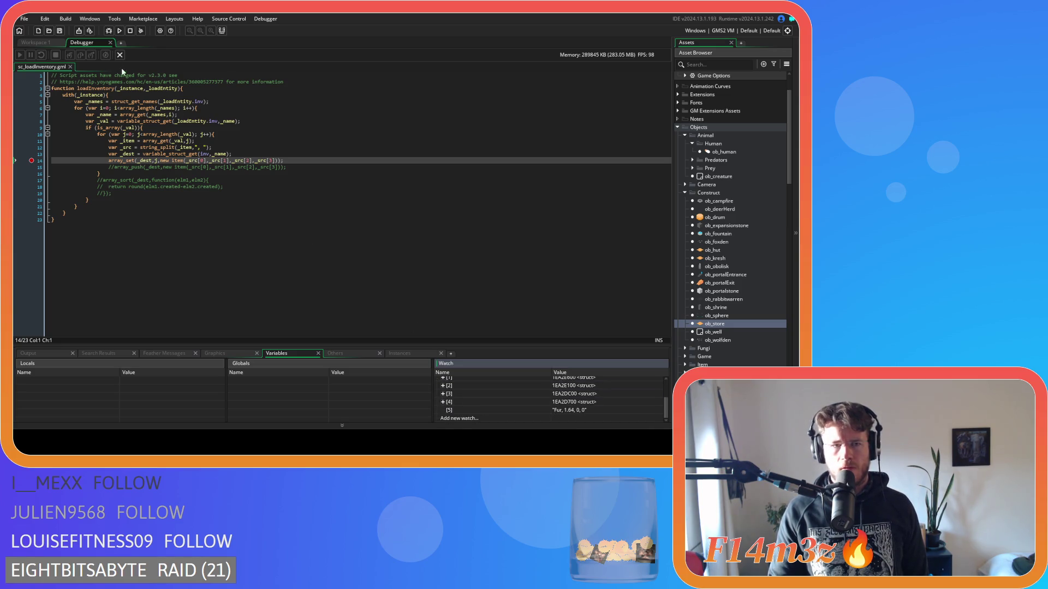
{"action": "left_click", "coordinate": [110, 42]}
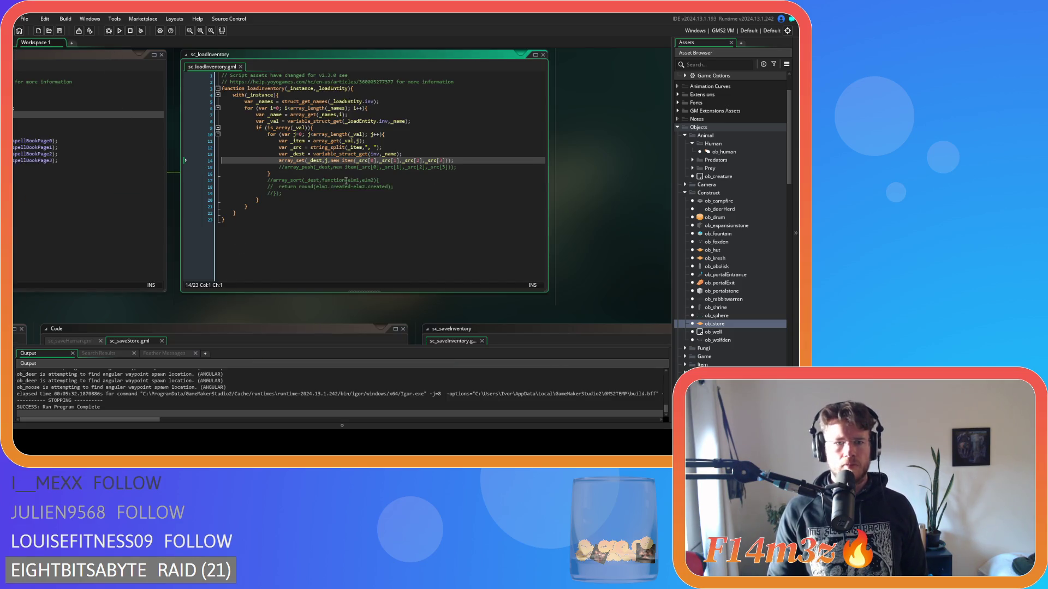
- Bring sc_saveInventory into view and add a breakpoint on its line 38 return _inv;
{"action": "mouse_move", "coordinate": [592, 189]}
{"action": "left_mouse_down"}
{"action": "mouse_move", "coordinate": [689, 302]}
{"action": "mouse_move", "coordinate": [601, 46]}
{"action": "left_mouse_up"}
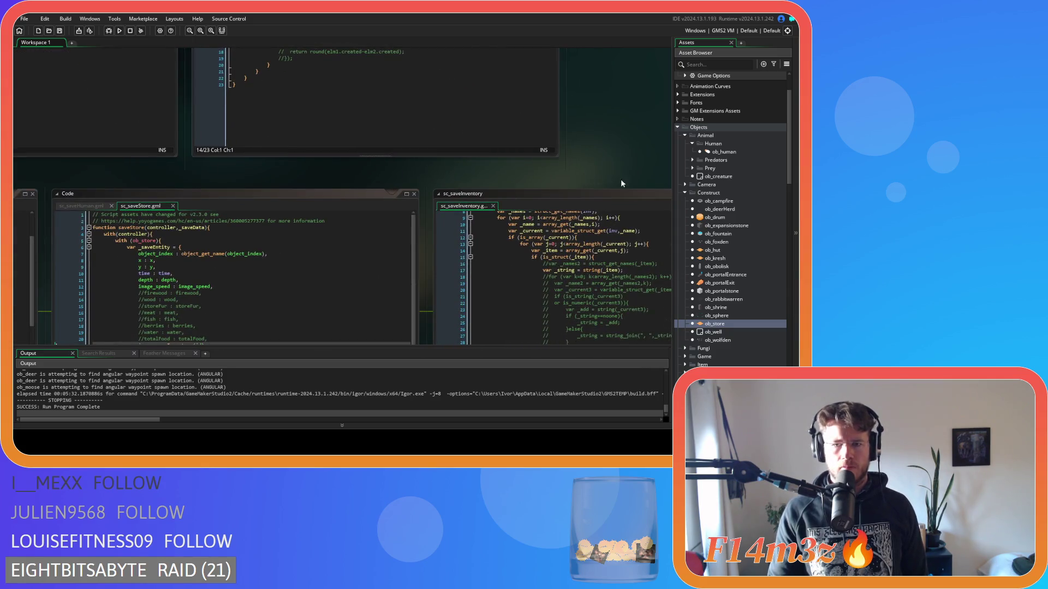
{"action": "left_click_drag", "start_coordinate": [622, 184], "coordinate": [374, 90]}
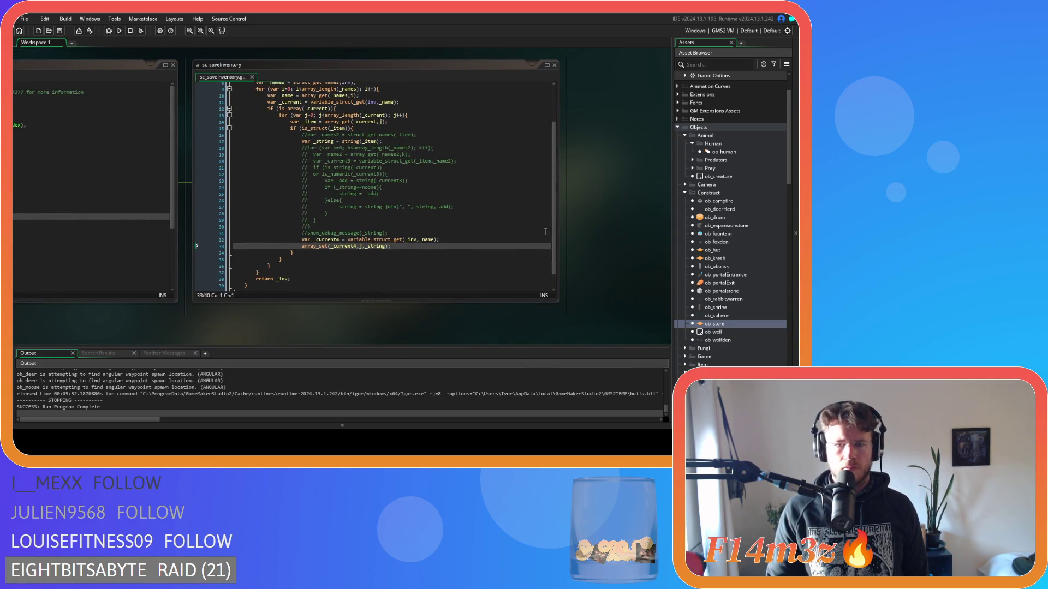
{"action": "left_click_drag", "start_coordinate": [556, 237], "coordinate": [554, 233]}
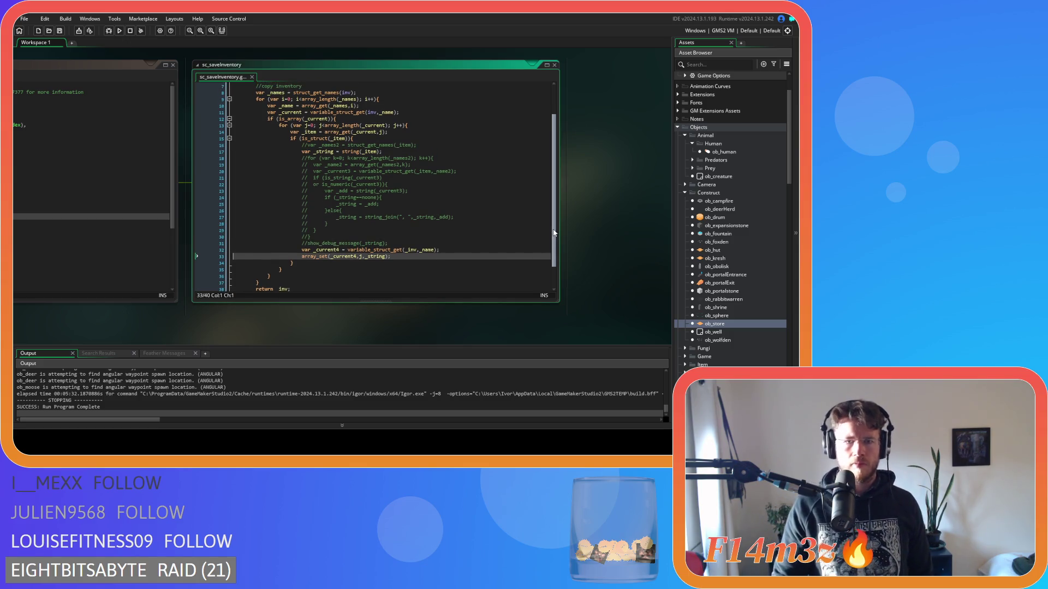
{"action": "left_click_drag", "start_coordinate": [554, 233], "coordinate": [542, 222]}
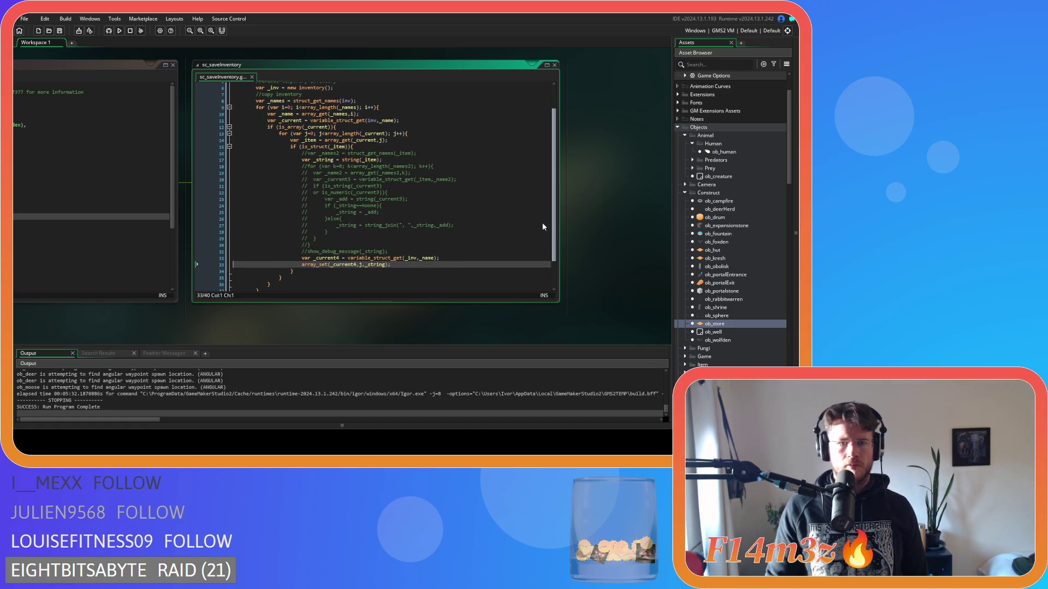
{"action": "scroll", "coordinate": [539, 232], "scroll_direction": "down", "scroll_amount": 2}
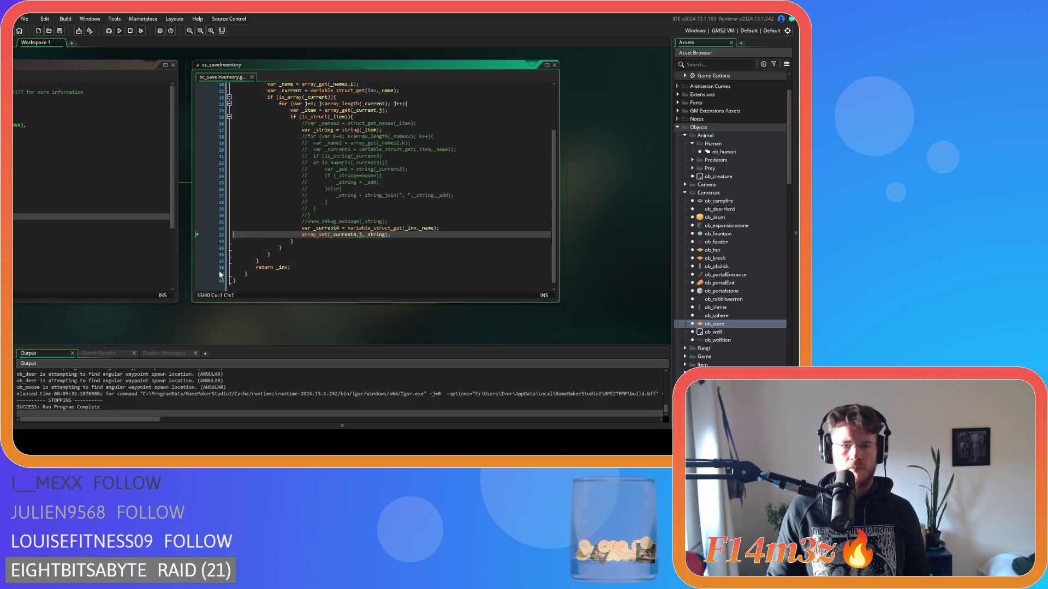
{"action": "left_click", "coordinate": [216, 268]}
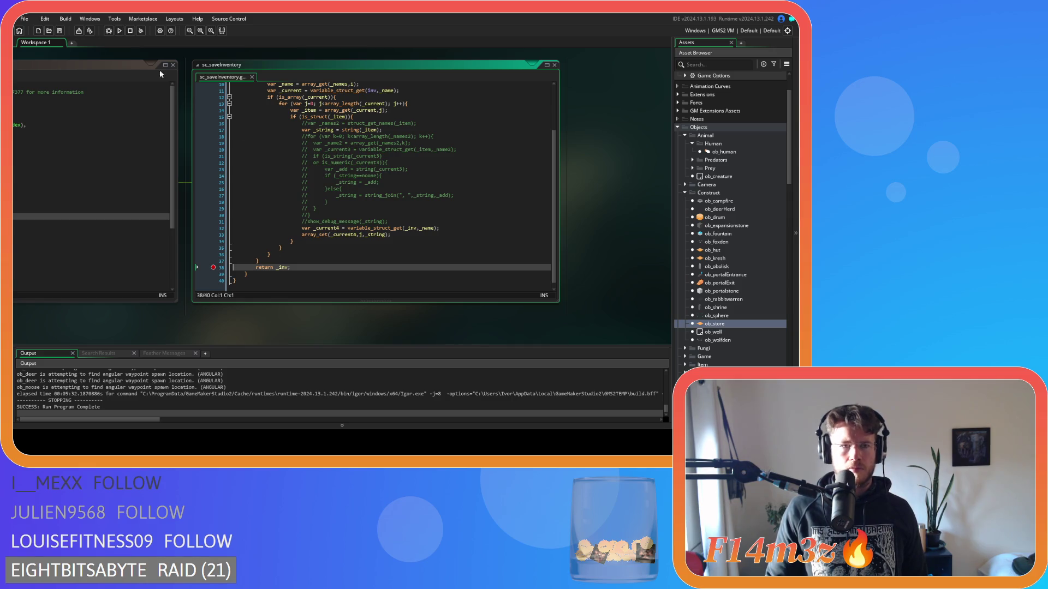
- Rerun the game in debug mode and choose Load Game on the Entheogen title menu
{"action": "left_click", "coordinate": [119, 31]}
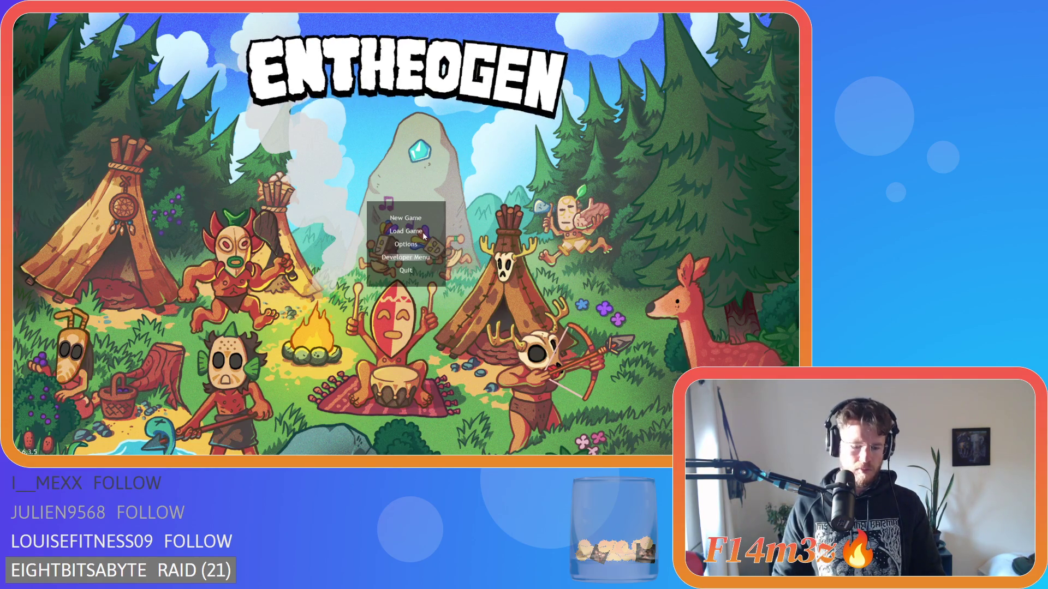
{"action": "left_click", "coordinate": [424, 234]}
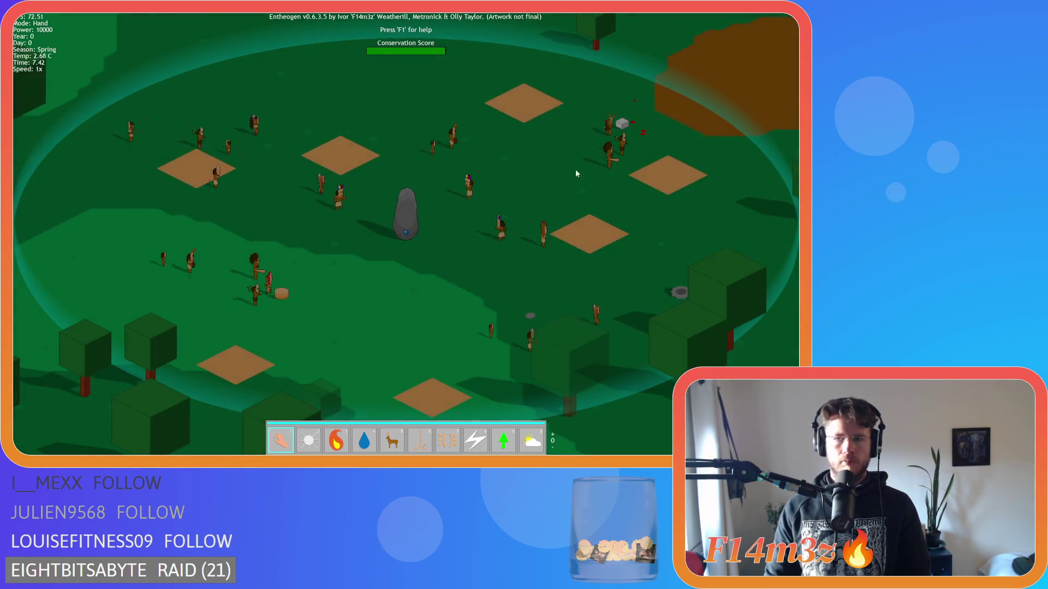
- Quit the running Entheogen build with Escape to return to the GameMaker project
{"action": "scroll", "coordinate": [575, 169], "scroll_direction": "up", "scroll_amount": 5}
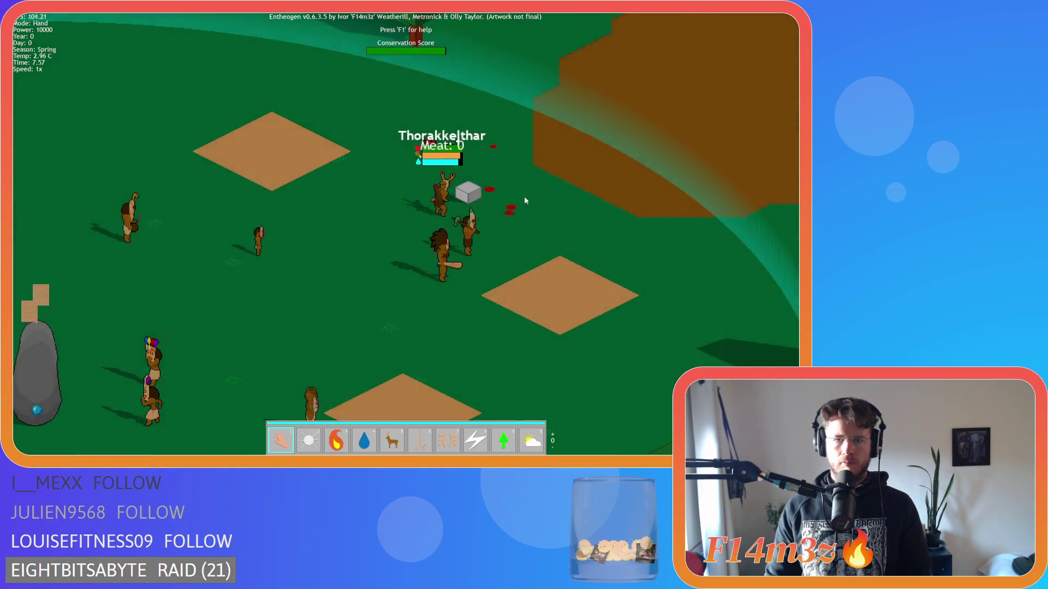
{"action": "scroll", "coordinate": [518, 200], "scroll_direction": "up", "scroll_amount": 3}
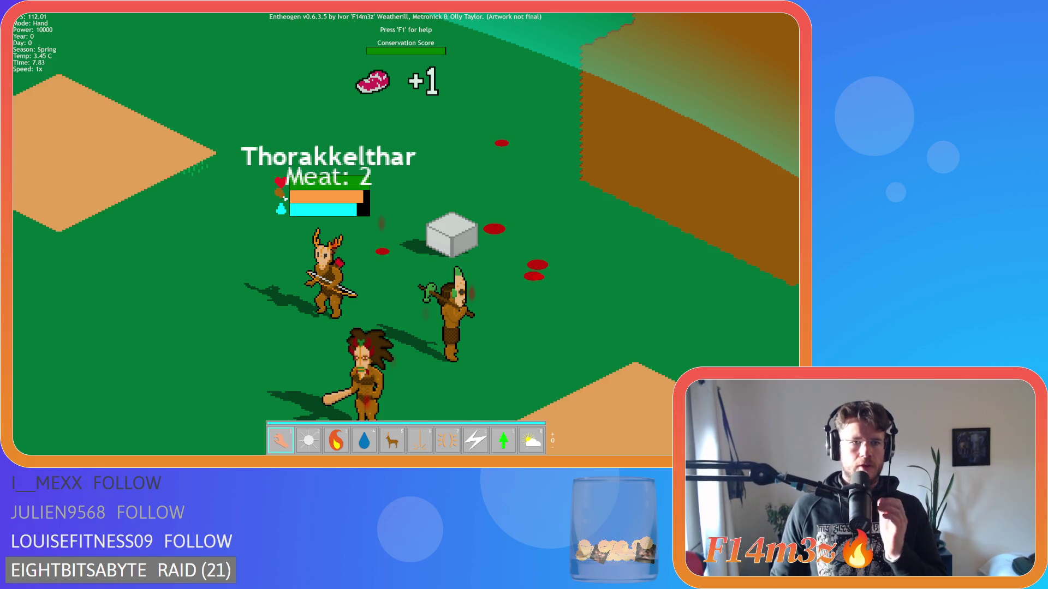
{"action": "key", "text": "Escape"}
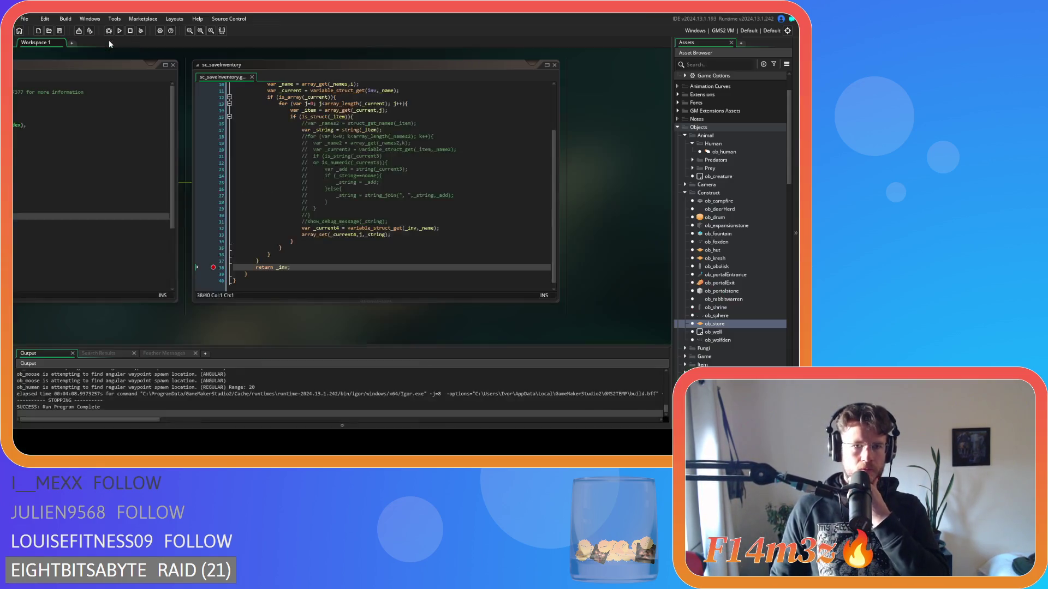
- In sc_saveHuman, select the saveInventory call on line 84
{"action": "scroll", "coordinate": [360, 228], "scroll_direction": "down", "scroll_amount": 4}
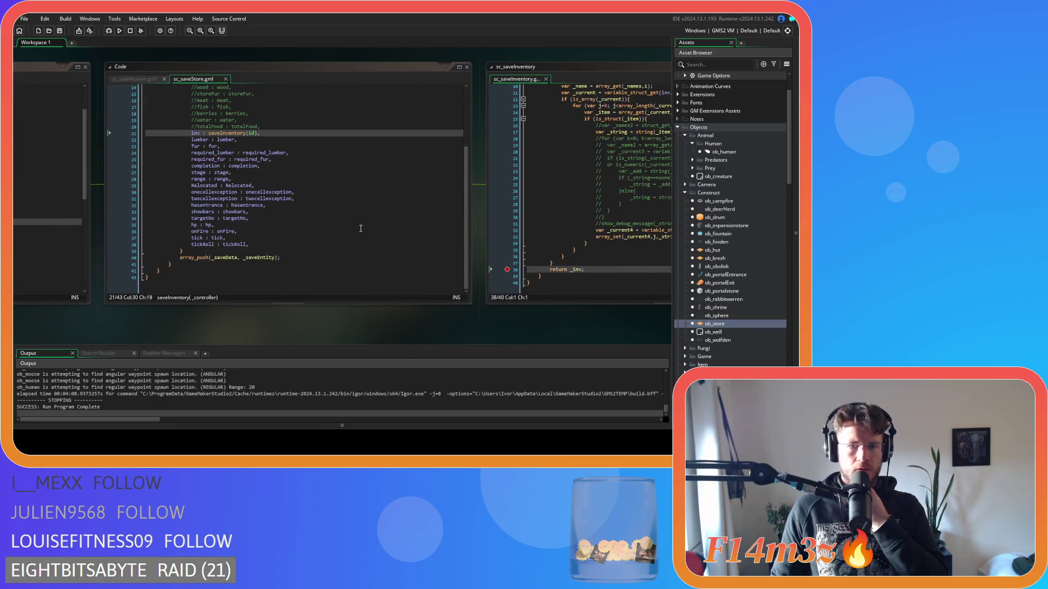
{"action": "scroll", "coordinate": [360, 230], "scroll_direction": "up", "scroll_amount": 4}
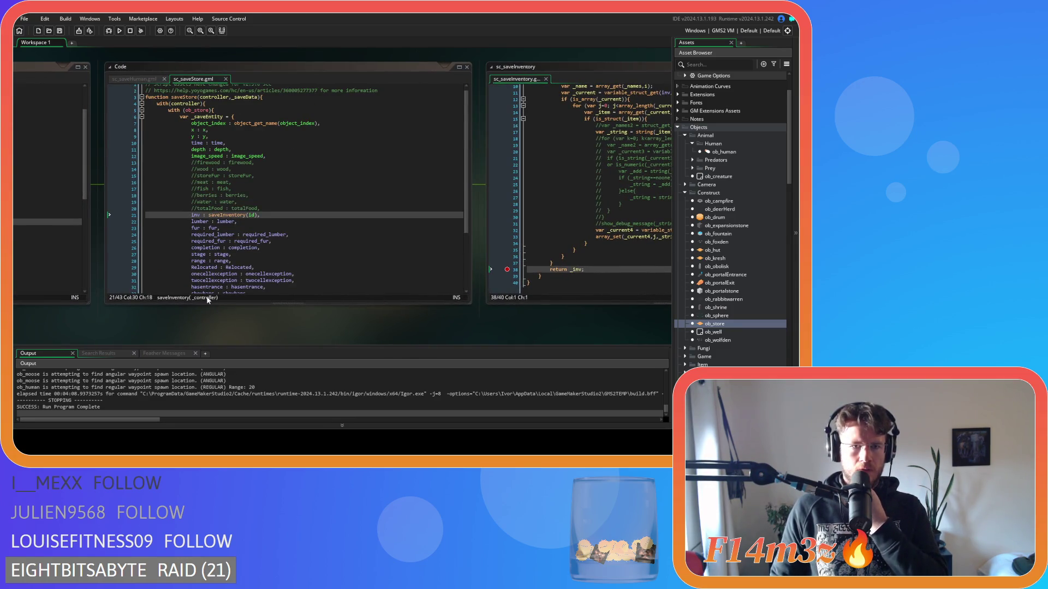
{"action": "left_click", "coordinate": [130, 79]}
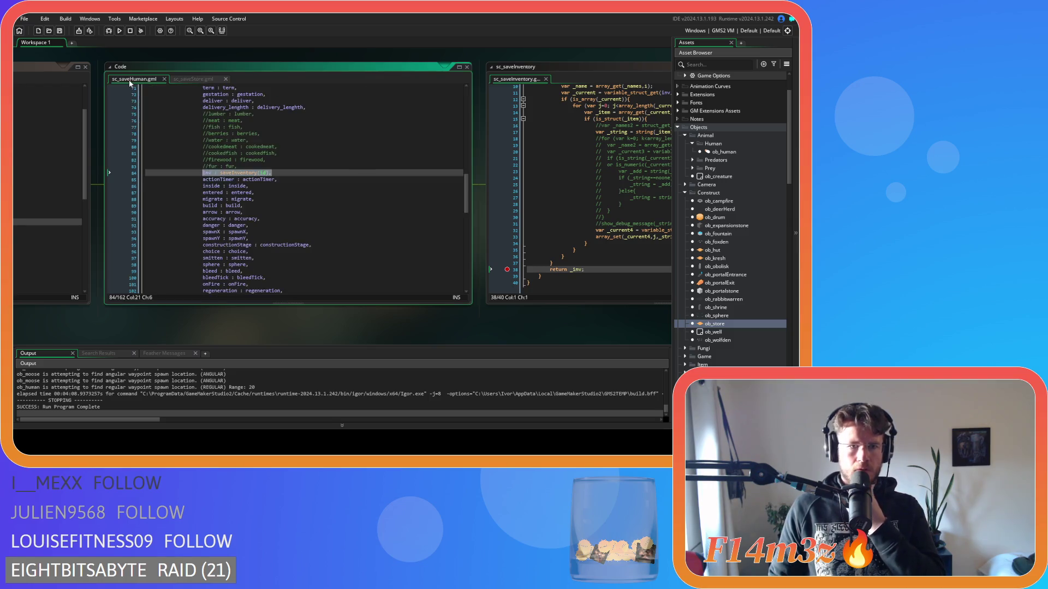
{"action": "scroll", "coordinate": [285, 201], "scroll_direction": "down", "scroll_amount": 10}
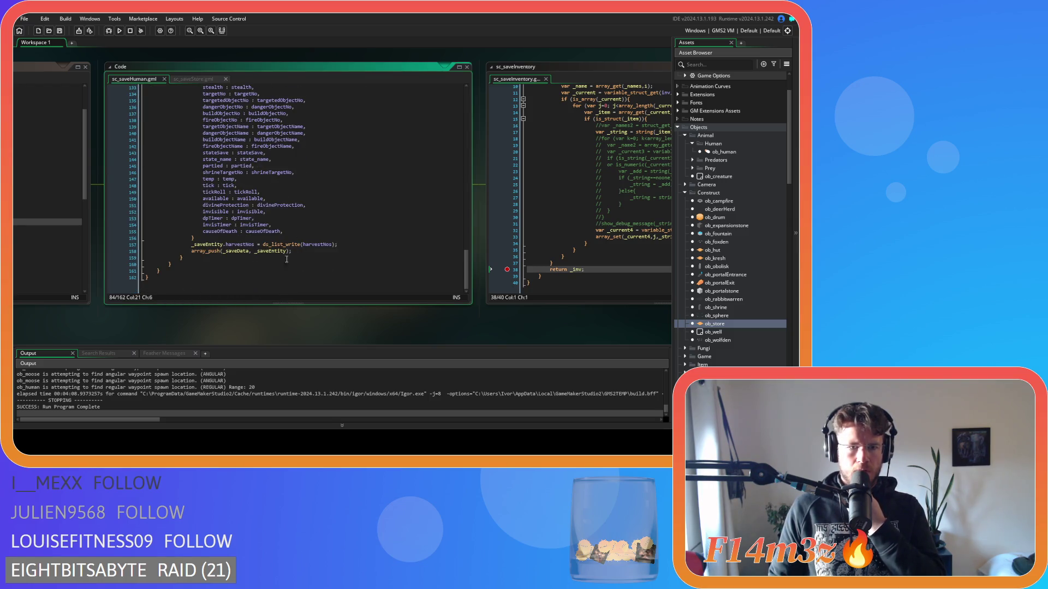
{"action": "scroll", "coordinate": [327, 262], "scroll_direction": "up", "scroll_amount": 15}
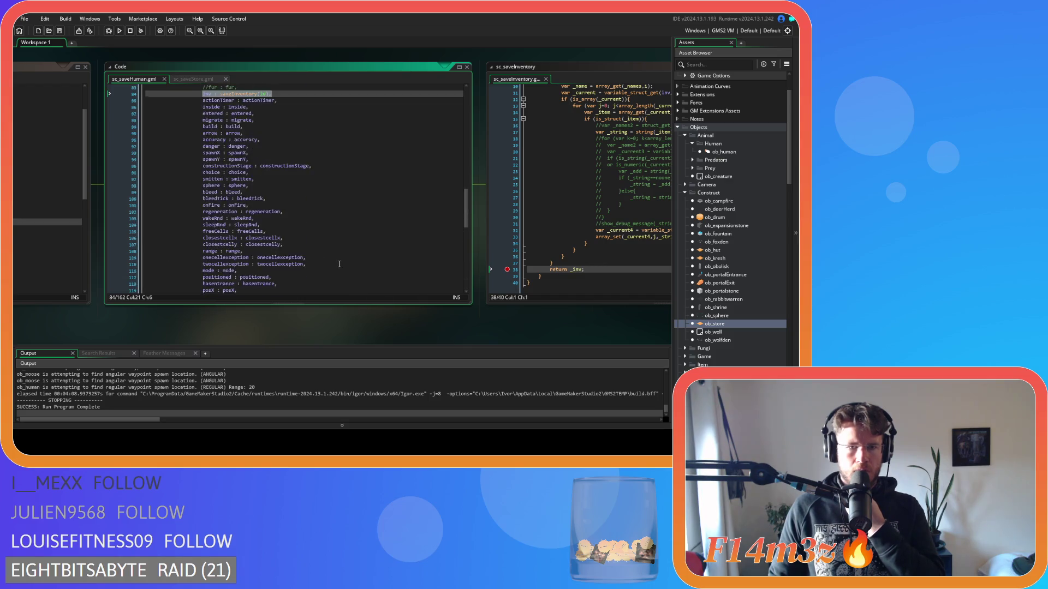
{"action": "scroll", "coordinate": [340, 265], "scroll_direction": "up", "scroll_amount": 20}
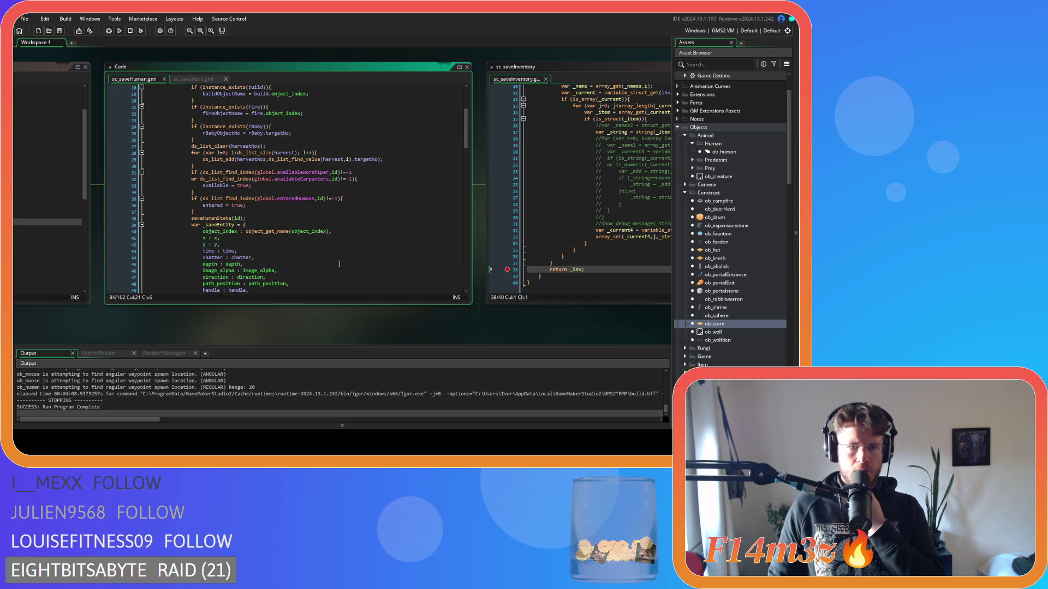
{"action": "scroll", "coordinate": [340, 264], "scroll_direction": "up", "scroll_amount": 5}
{"action": "scroll", "coordinate": [340, 264], "scroll_direction": "down", "scroll_amount": 20}
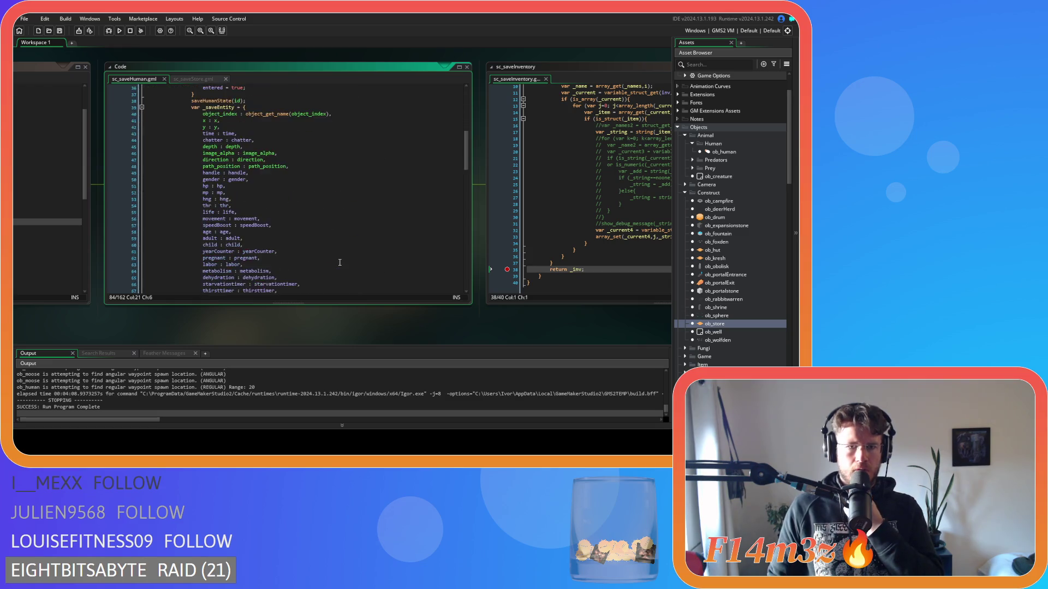
{"action": "double_click", "coordinate": [241, 173]}
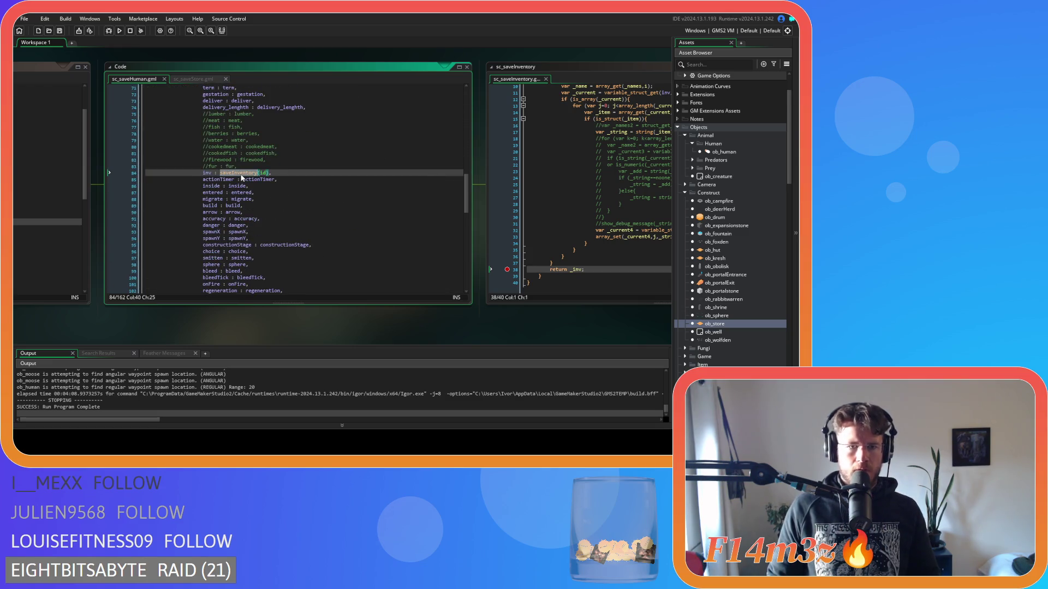
- Search for saveInventory, then centre sc_saveInventory and remove its line 38 breakpoint
{"action": "key", "text": "ctrl+f"}
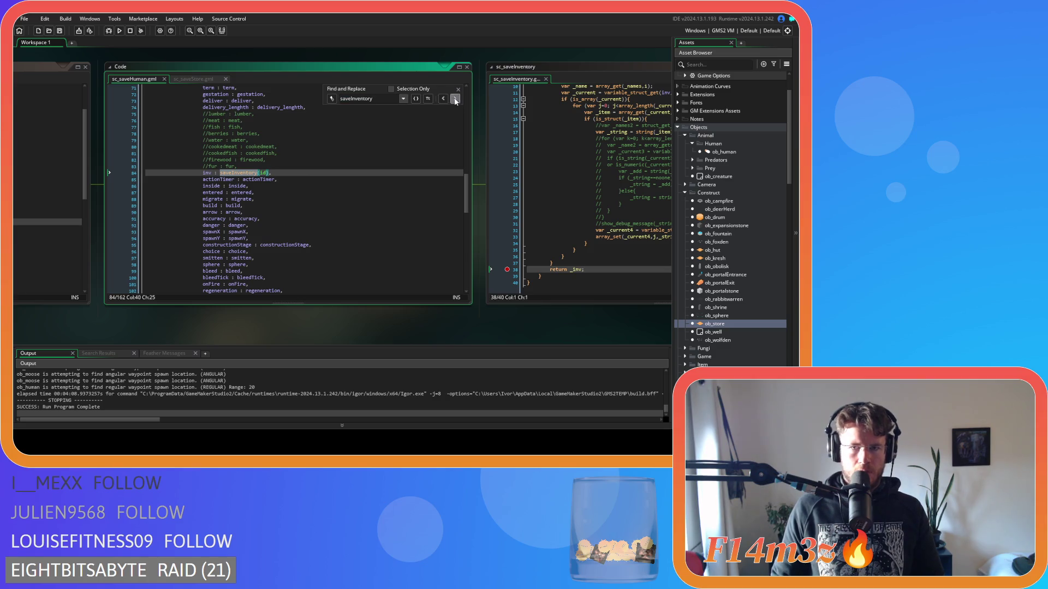
{"action": "left_click", "coordinate": [458, 89]}
{"action": "left_click", "coordinate": [416, 153]}
{"action": "mouse_move", "coordinate": [441, 327]}
{"action": "left_mouse_down"}
{"action": "mouse_move", "coordinate": [166, 320]}
{"action": "mouse_move", "coordinate": [241, 332]}
{"action": "left_mouse_up"}
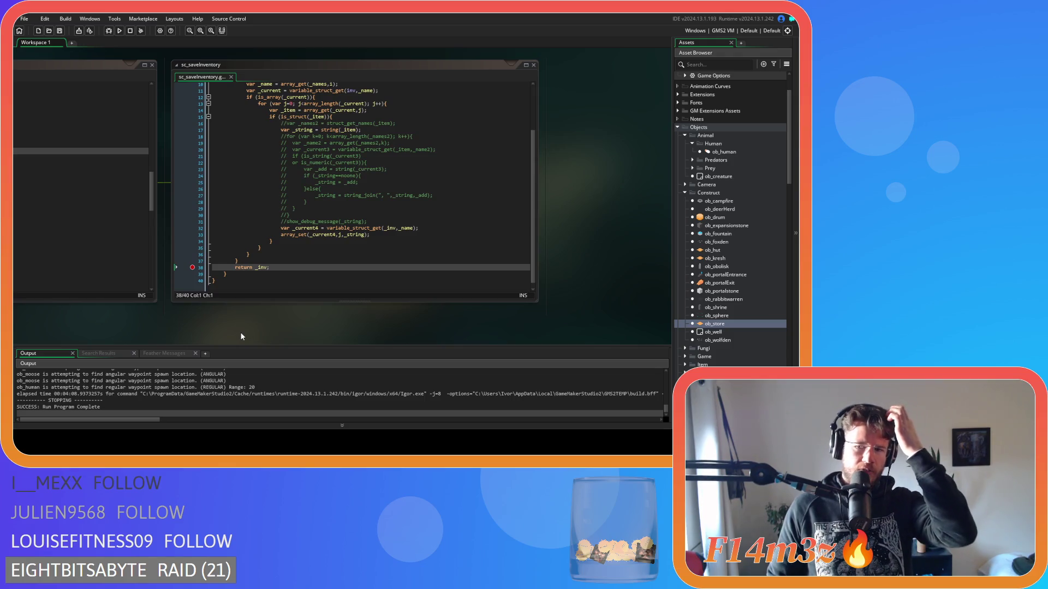
{"action": "left_click", "coordinate": [195, 268]}
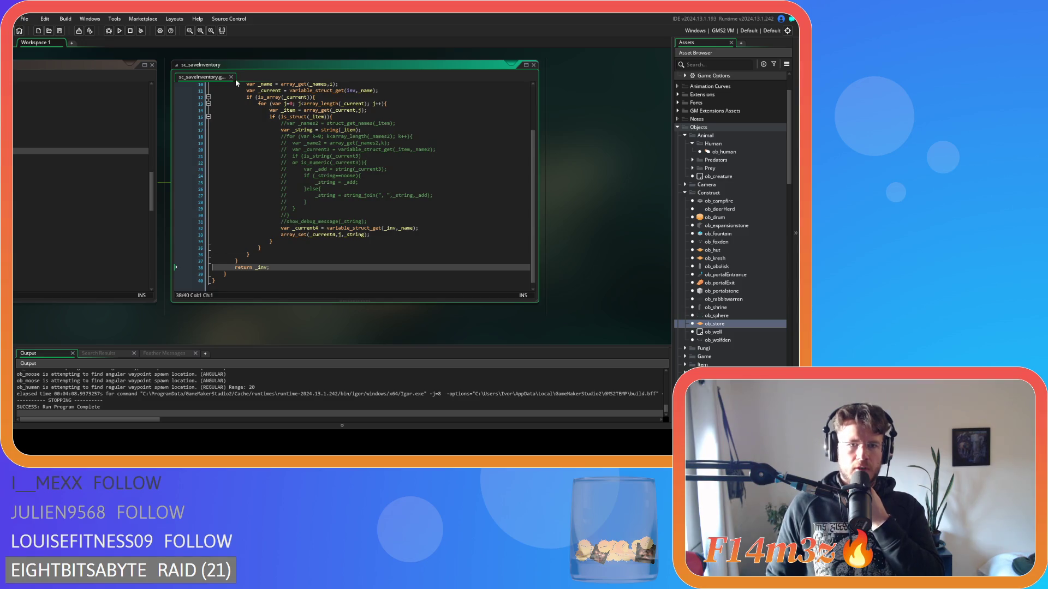
- Jump to sc_loadInventory with Ctrl+Tab and pan the workspace around its code windows
{"action": "key", "text": "ctrl+Tab"}
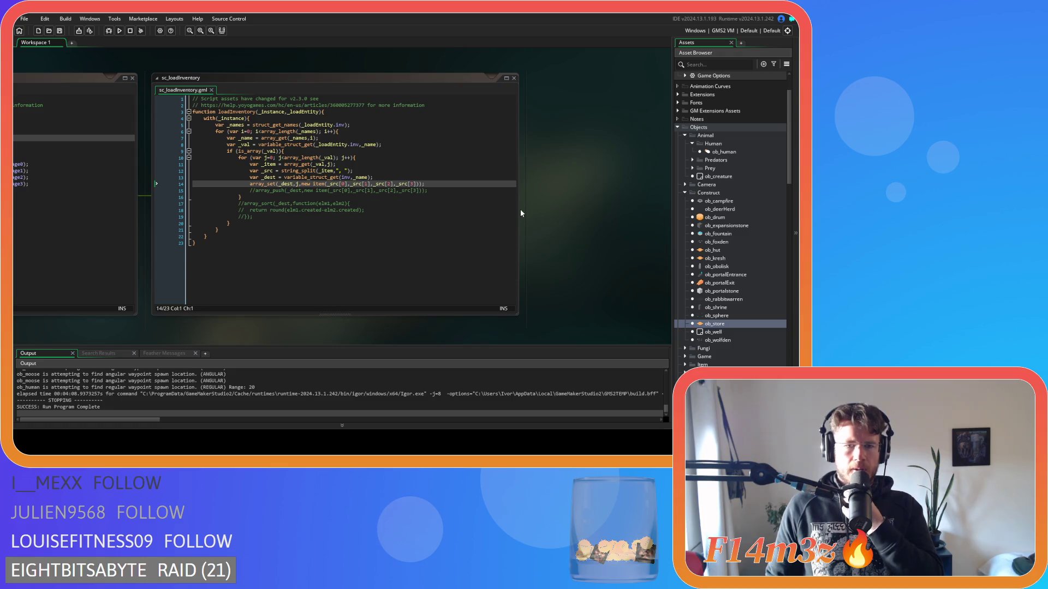
{"action": "left_click_drag", "start_coordinate": [521, 213], "coordinate": [601, 212]}
{"action": "scroll", "coordinate": [515, 283], "scroll_direction": "down", "scroll_amount": 5}
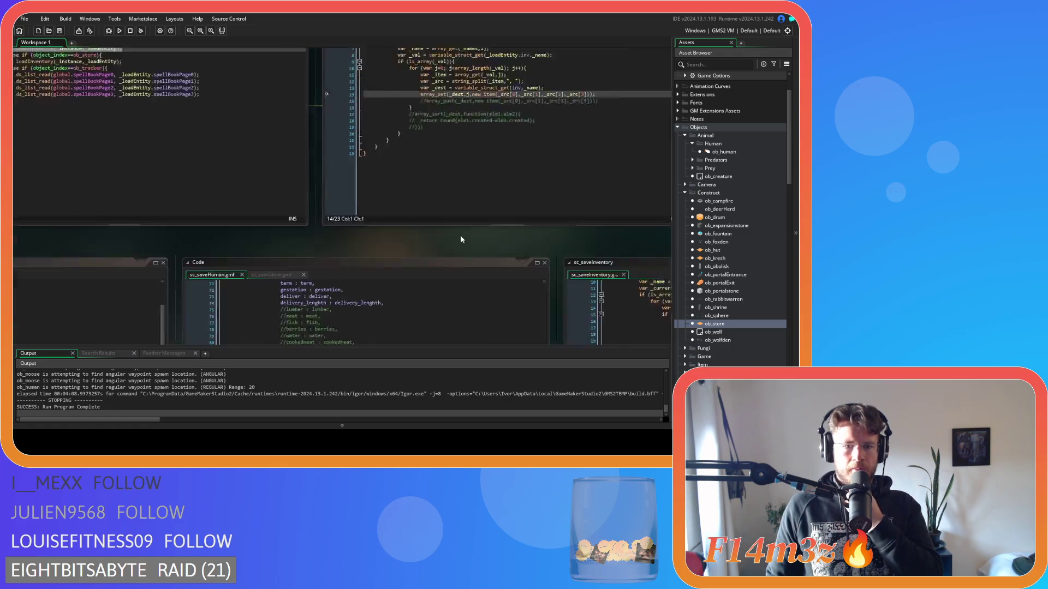
{"action": "scroll", "coordinate": [460, 235], "scroll_direction": "up", "scroll_amount": 4}
{"action": "mouse_move", "coordinate": [305, 327]}
{"action": "left_mouse_down"}
{"action": "mouse_move", "coordinate": [299, 316]}
{"action": "mouse_move", "coordinate": [279, 332]}
{"action": "left_mouse_up"}
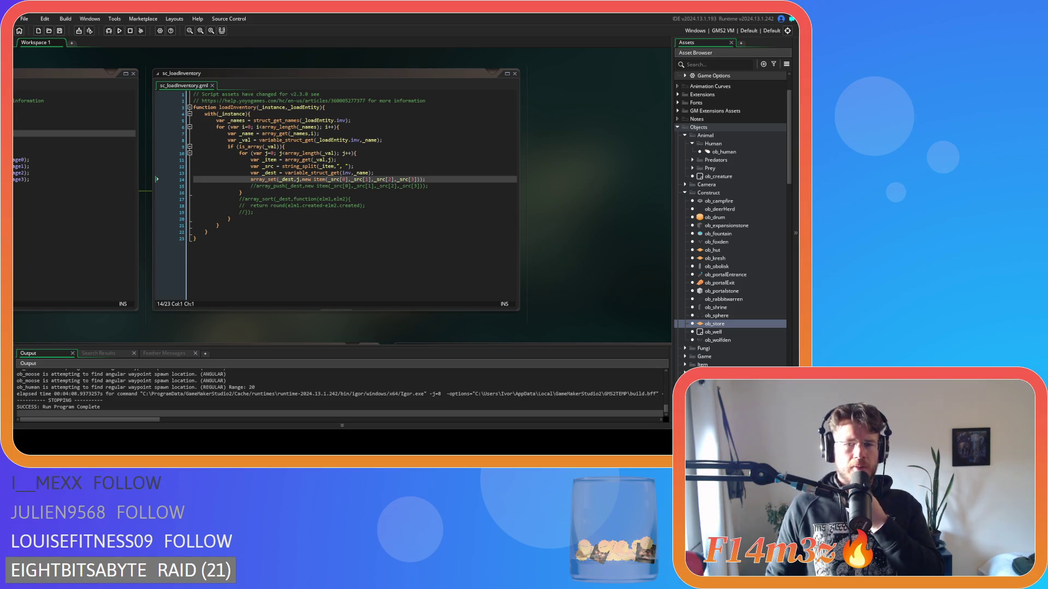
{"action": "mouse_move", "coordinate": [404, 328]}
{"action": "left_mouse_down"}
{"action": "mouse_move", "coordinate": [306, 96]}
{"action": "mouse_move", "coordinate": [280, 69]}
{"action": "mouse_move", "coordinate": [41, 113]}
{"action": "mouse_move", "coordinate": [18, 99]}
{"action": "mouse_move", "coordinate": [17, 113]}
{"action": "mouse_move", "coordinate": [52, 93]}
{"action": "mouse_move", "coordinate": [192, 271]}
{"action": "mouse_move", "coordinate": [100, 327]}
{"action": "mouse_move", "coordinate": [115, 326]}
{"action": "left_mouse_up"}
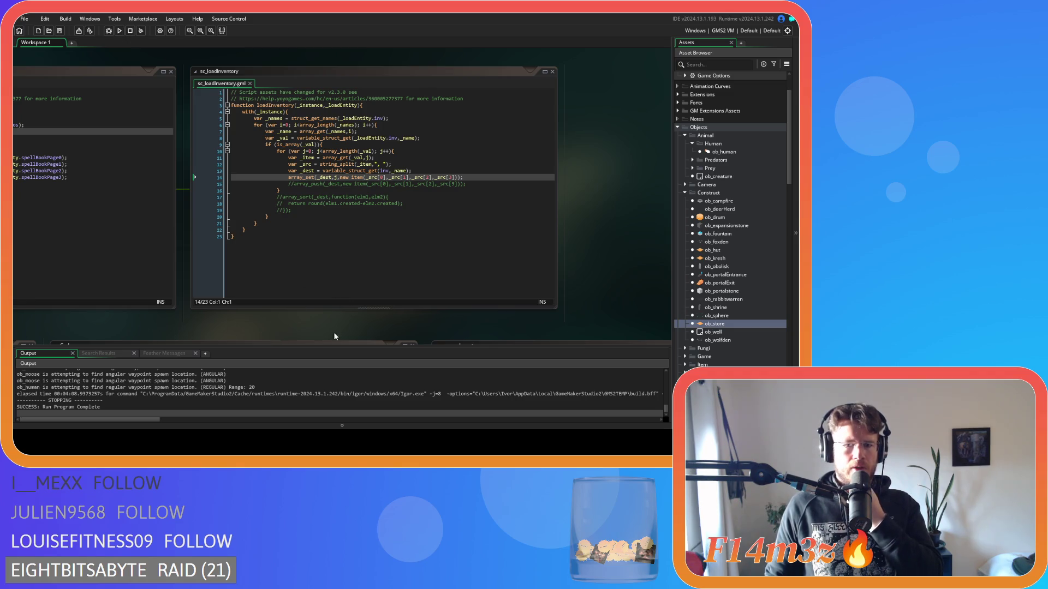
{"action": "left_click_drag", "start_coordinate": [334, 336], "coordinate": [50, 112]}
- Replace _current4 with _dest on lines 32 and 33 of sc_saveInventory and save
{"action": "scroll", "coordinate": [330, 277], "scroll_direction": "down", "scroll_amount": 3}
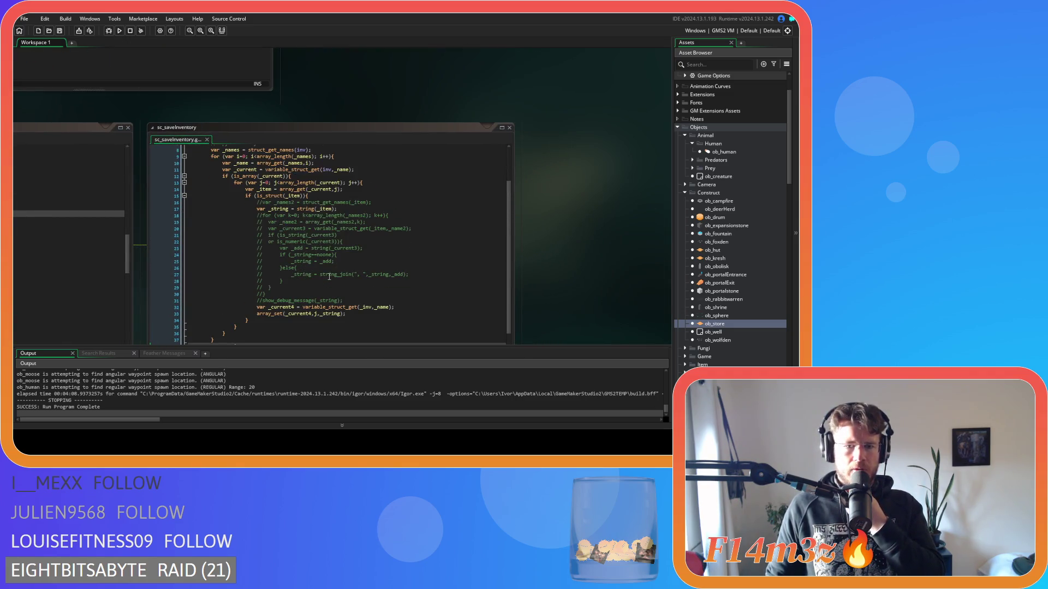
{"action": "scroll", "coordinate": [329, 277], "scroll_direction": "up", "scroll_amount": 3}
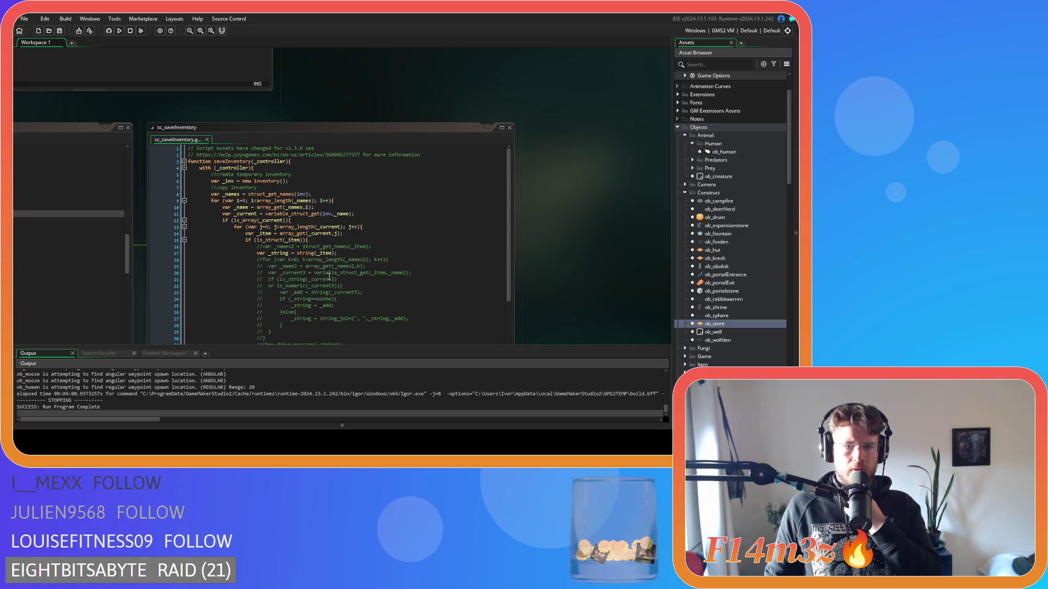
{"action": "scroll", "coordinate": [329, 277], "scroll_direction": "down", "scroll_amount": 3}
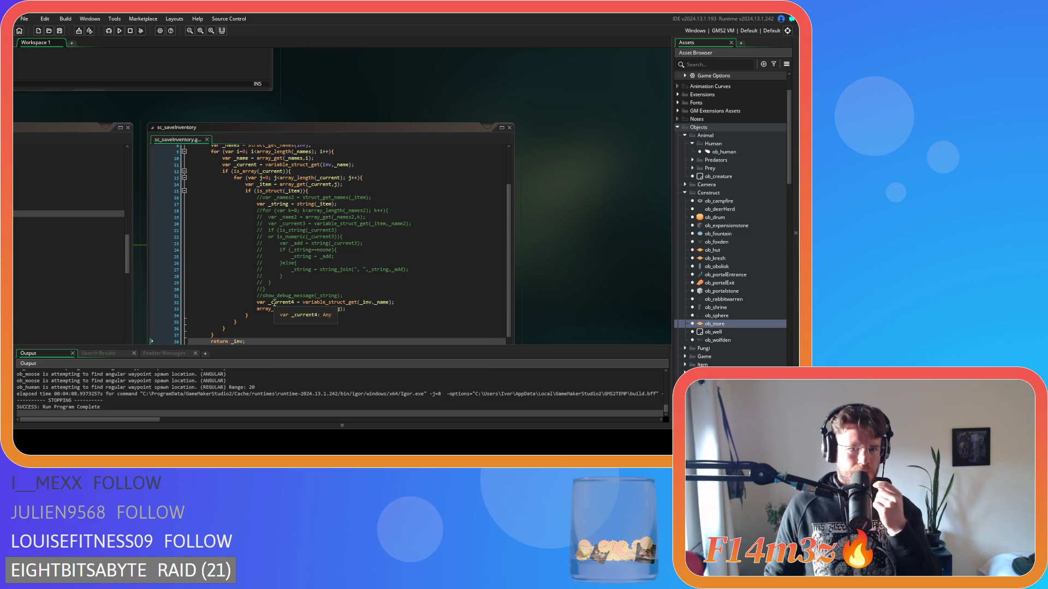
{"action": "mouse_move", "coordinate": [273, 301]}
{"action": "left_mouse_down"}
{"action": "mouse_move", "coordinate": [297, 306]}
{"action": "mouse_move", "coordinate": [272, 306]}
{"action": "left_mouse_up"}
{"action": "type", "text": "_dest"}
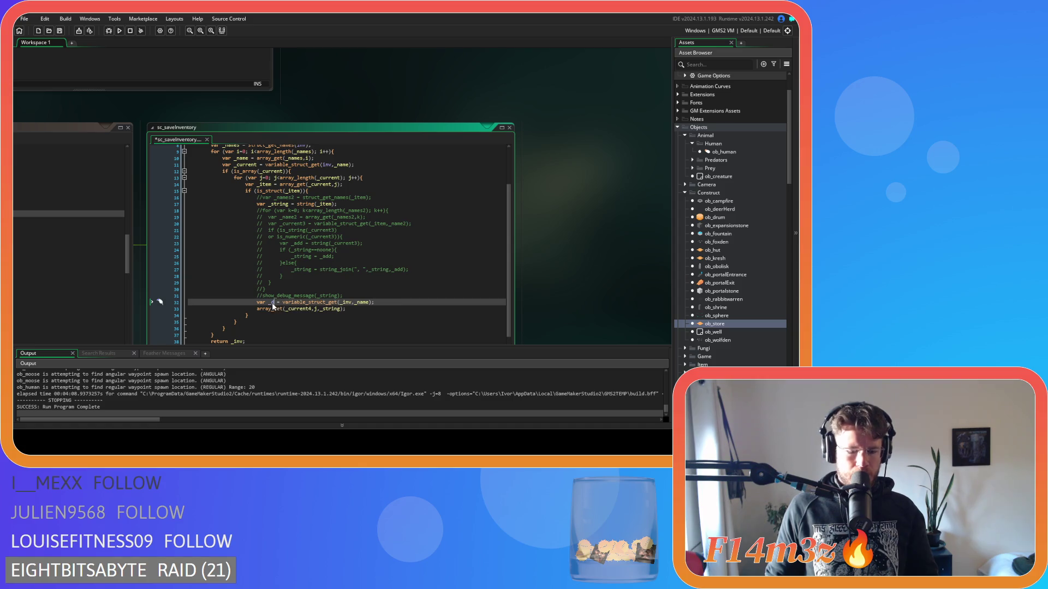
{"action": "double_click", "coordinate": [276, 309]}
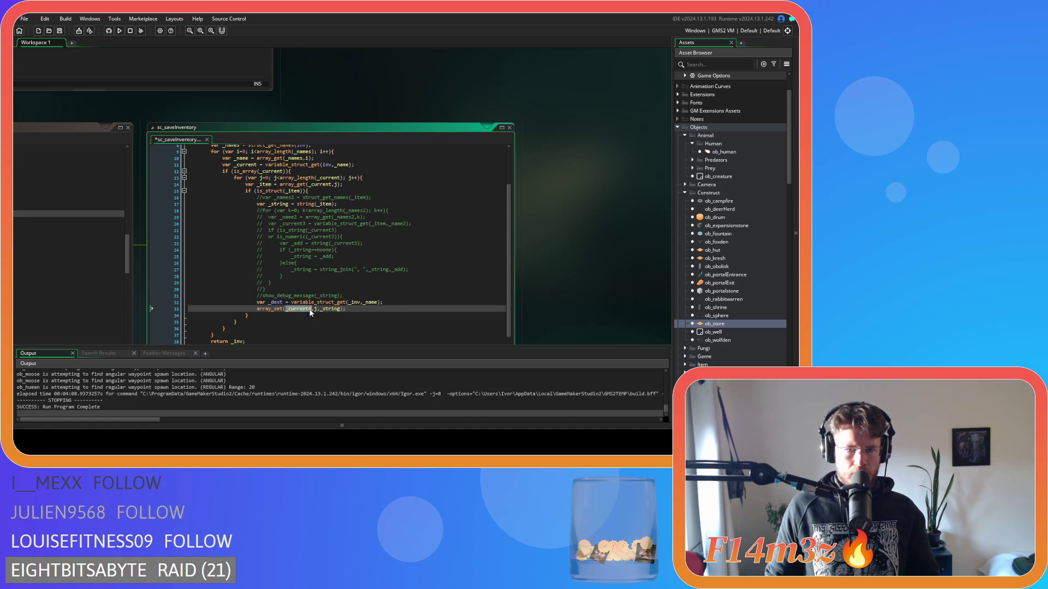
{"action": "type", "text": "_dest"}
{"action": "left_click", "coordinate": [392, 312]}
{"action": "key", "text": "ctrl+s"}
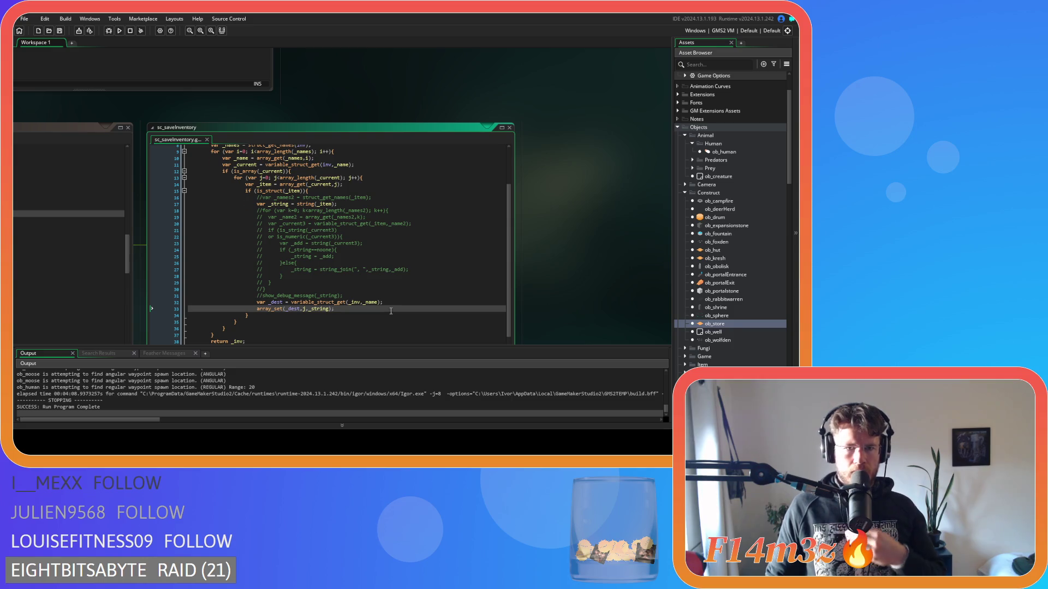
- Pan the workspace over to the neighbouring sc_saveHuman code window
{"action": "scroll", "coordinate": [391, 311], "scroll_direction": "up", "scroll_amount": 3}
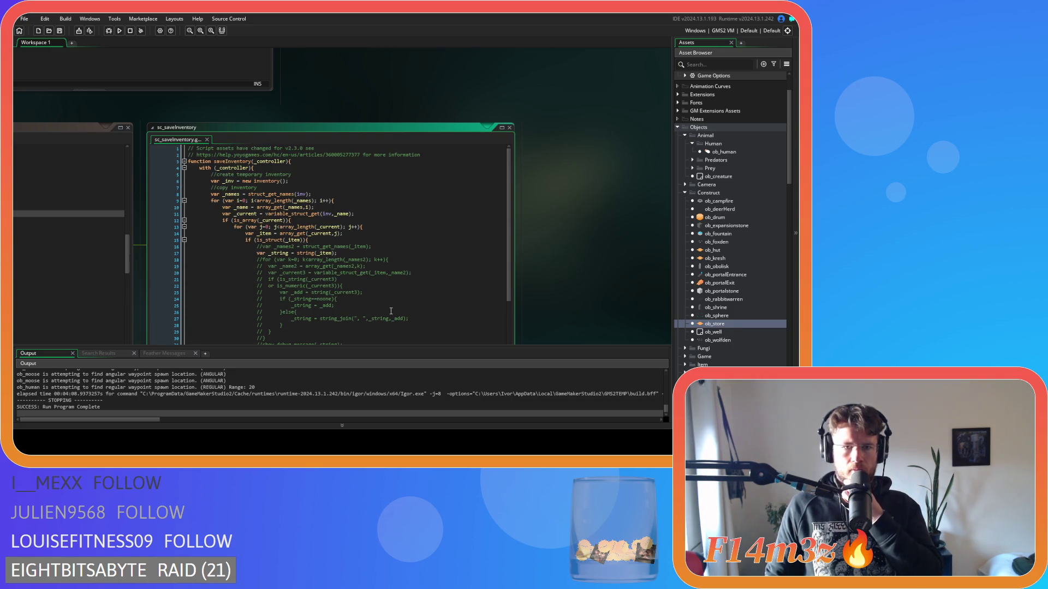
{"action": "scroll", "coordinate": [391, 311], "scroll_direction": "down", "scroll_amount": 2}
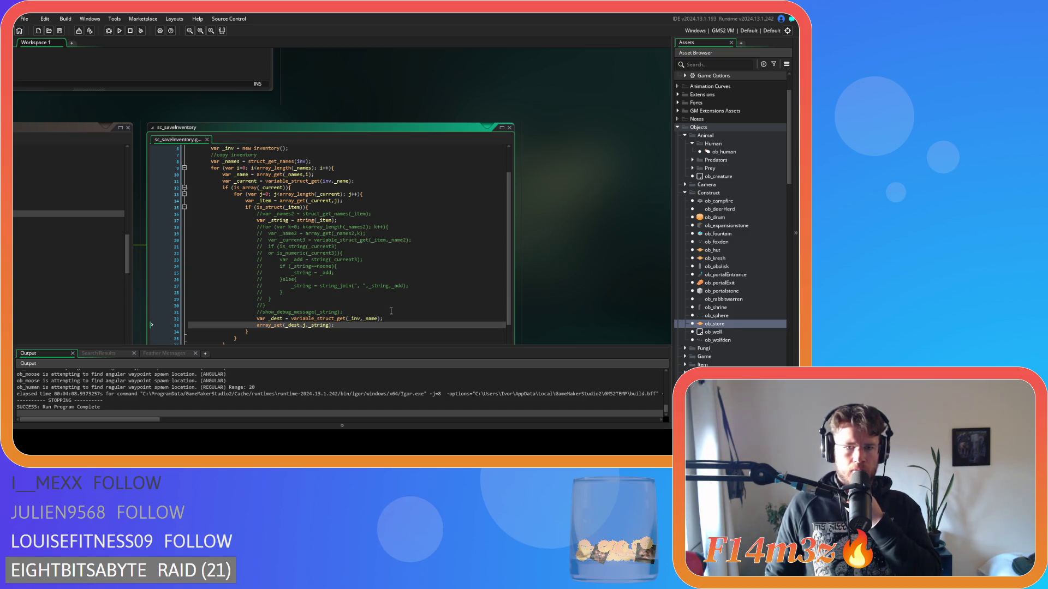
{"action": "scroll", "coordinate": [391, 311], "scroll_direction": "up", "scroll_amount": 2}
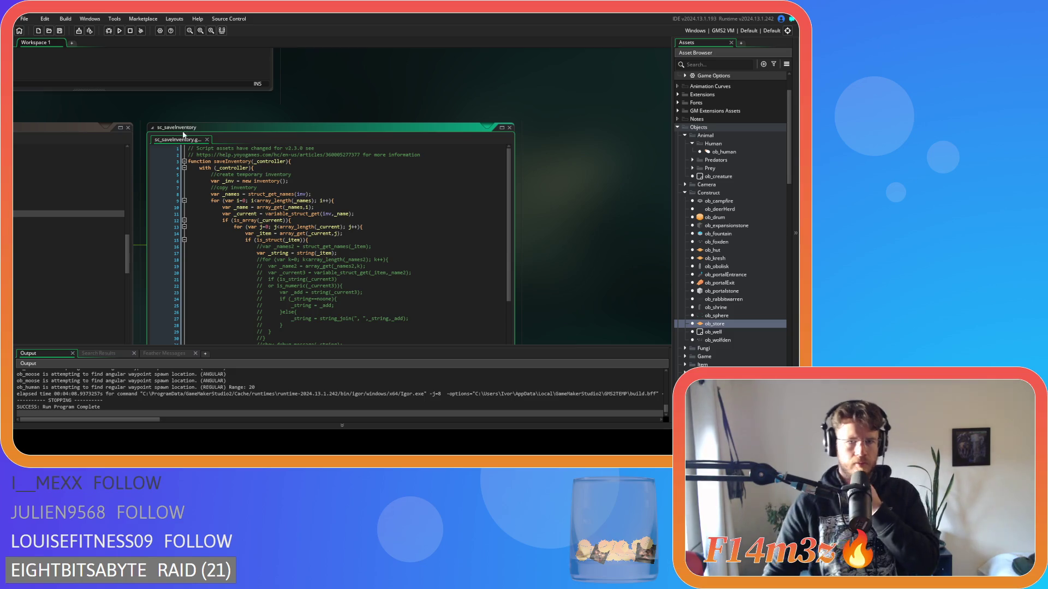
{"action": "mouse_move", "coordinate": [144, 114]}
{"action": "left_mouse_down"}
{"action": "mouse_move", "coordinate": [466, 128]}
{"action": "mouse_move", "coordinate": [168, 110]}
{"action": "mouse_move", "coordinate": [202, 76]}
{"action": "mouse_move", "coordinate": [491, 116]}
{"action": "left_mouse_up"}
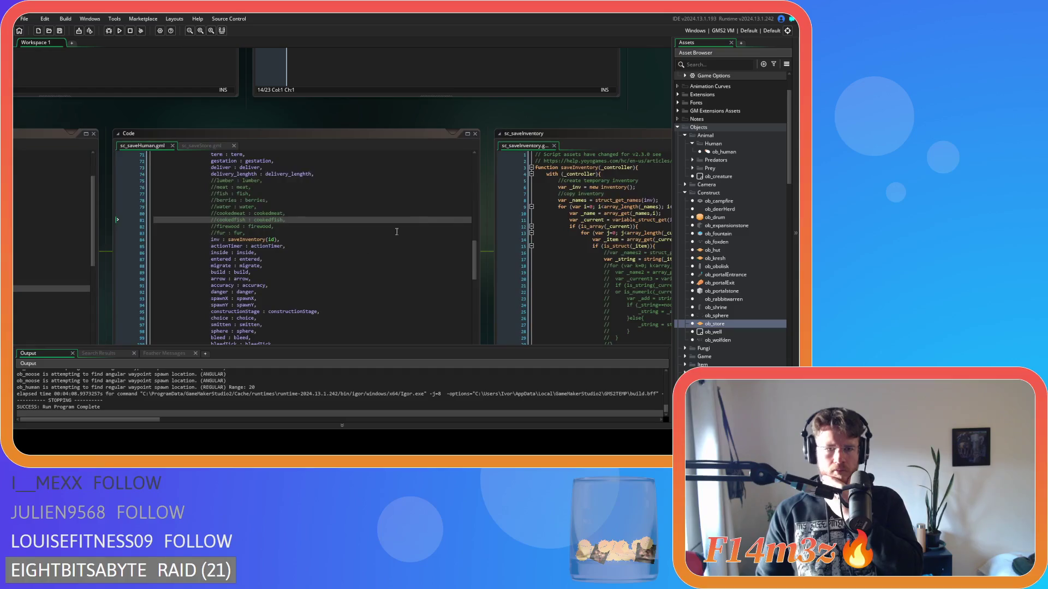
{"action": "scroll", "coordinate": [342, 261], "scroll_direction": "up", "scroll_amount": 5}
{"action": "scroll", "coordinate": [343, 261], "scroll_direction": "up", "scroll_amount": 1}
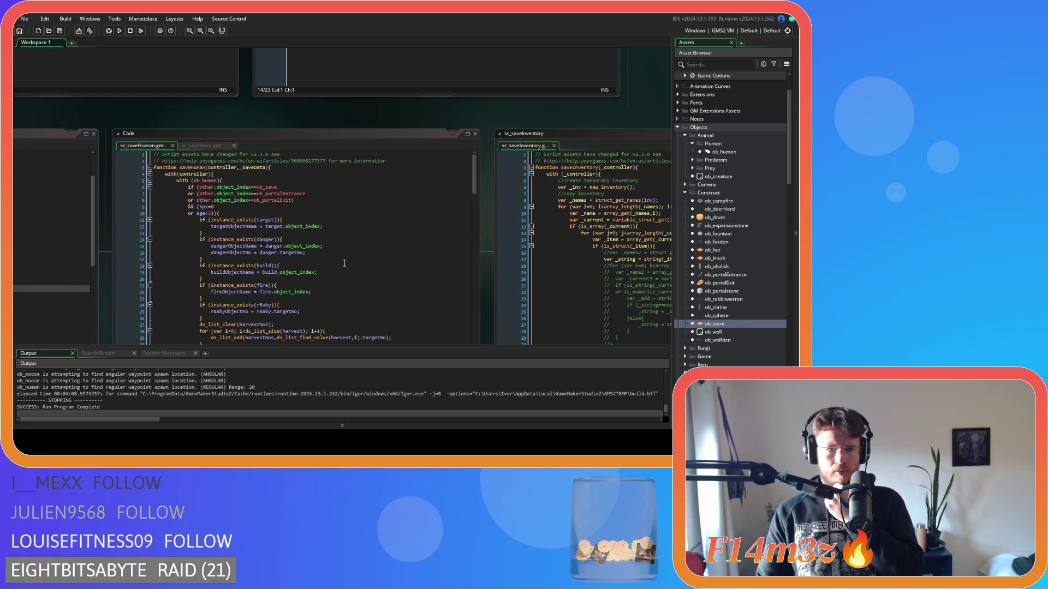
{"action": "mouse_move", "coordinate": [139, 127]}
{"action": "left_mouse_down"}
{"action": "mouse_move", "coordinate": [188, 113]}
{"action": "mouse_move", "coordinate": [532, 77]}
{"action": "mouse_move", "coordinate": [454, 64]}
{"action": "left_mouse_up"}
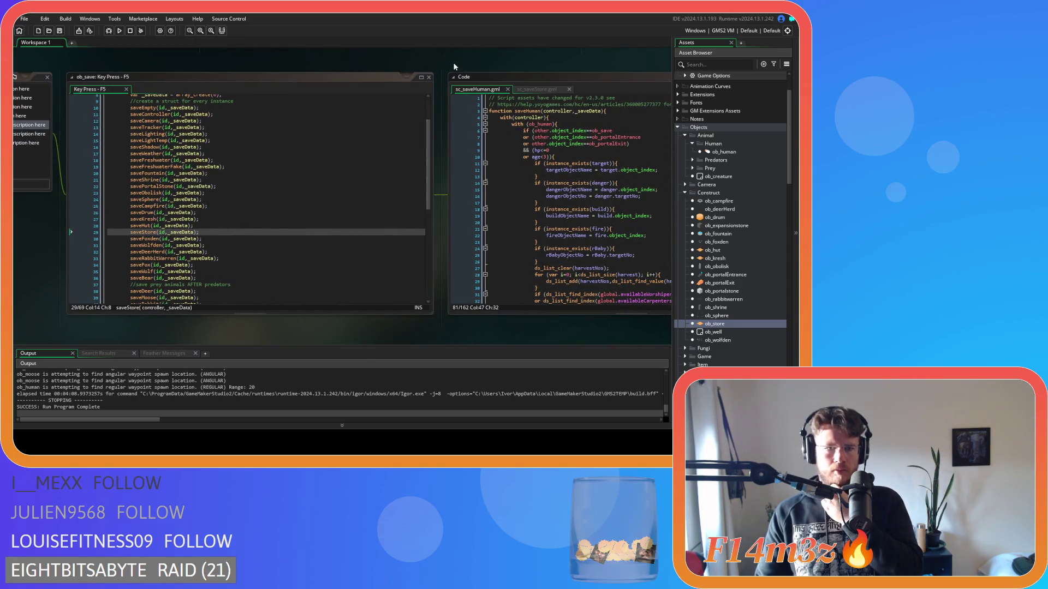
{"action": "scroll", "coordinate": [349, 229], "scroll_direction": "down", "scroll_amount": 5}
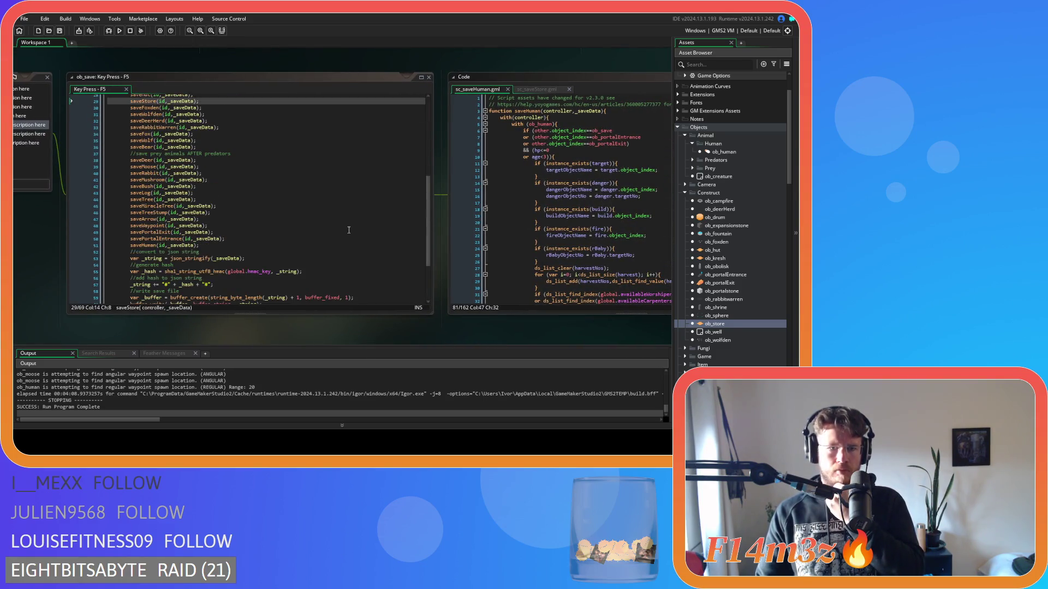
{"action": "scroll", "coordinate": [306, 249], "scroll_direction": "up", "scroll_amount": 7}
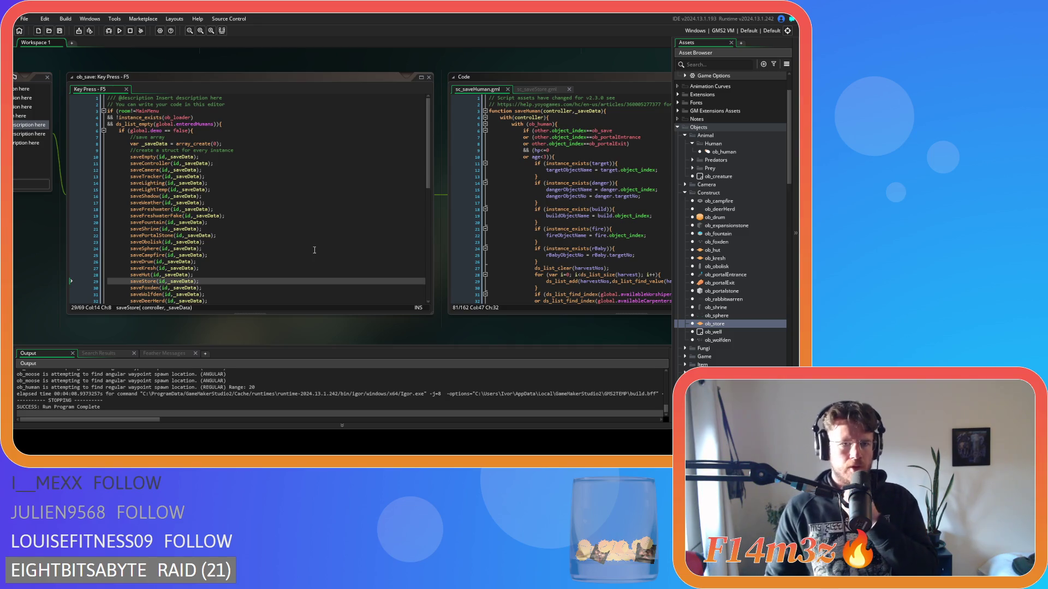
{"action": "scroll", "coordinate": [315, 250], "scroll_direction": "down", "scroll_amount": 5}
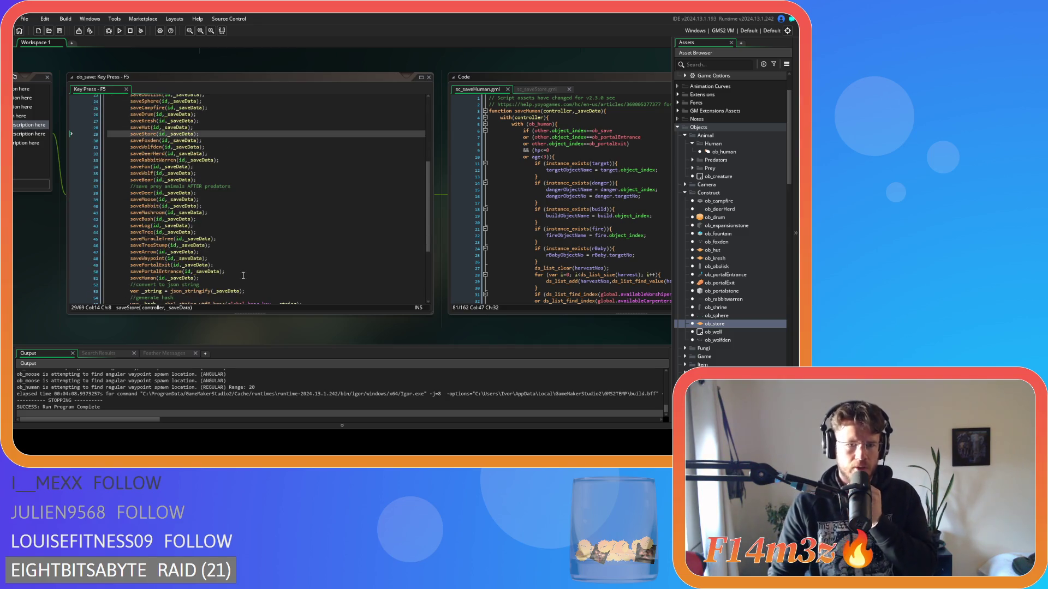
{"action": "mouse_move", "coordinate": [146, 280]}
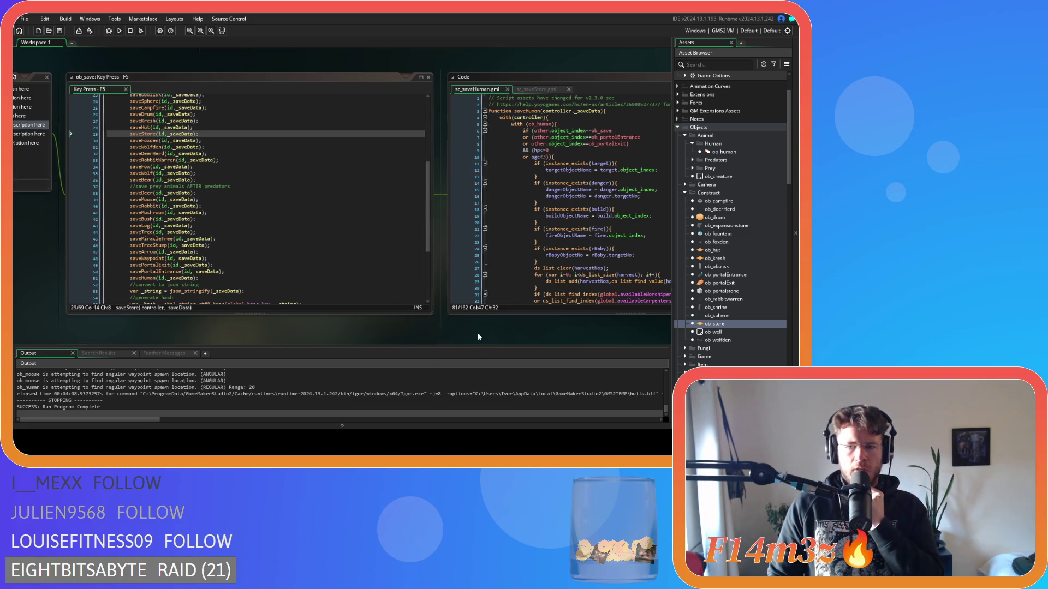
{"action": "left_click_drag", "start_coordinate": [477, 333], "coordinate": [159, 321]}
{"action": "scroll", "coordinate": [263, 133], "scroll_direction": "down", "scroll_amount": 20}
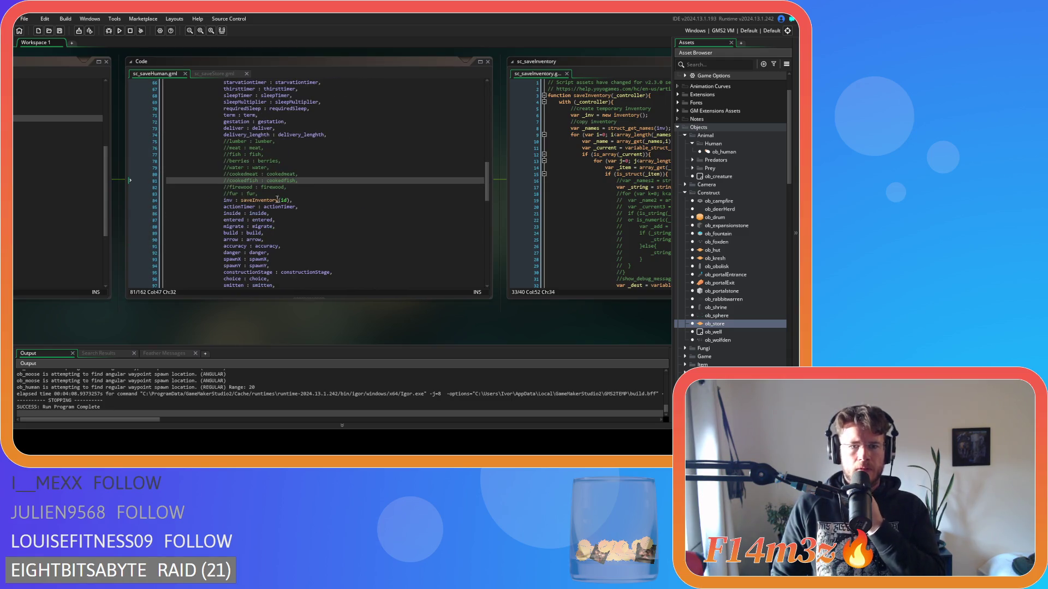
{"action": "double_click", "coordinate": [284, 200]}
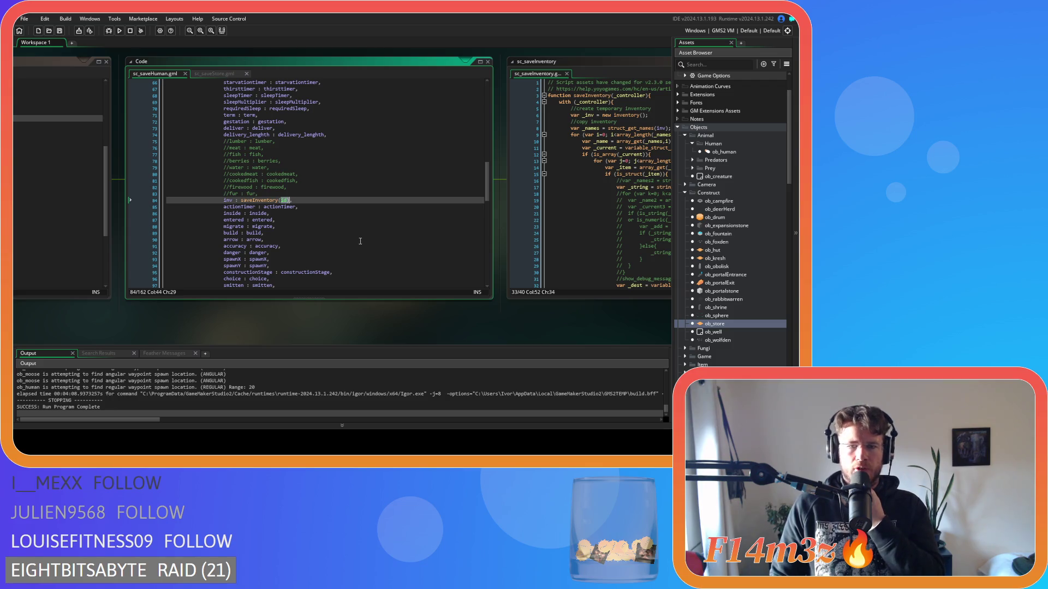
- Centre sc_saveInventory and scroll through its code, then pan back up to sc_loadInventory
{"action": "mouse_move", "coordinate": [466, 310]}
{"action": "left_mouse_down"}
{"action": "mouse_move", "coordinate": [297, 292]}
{"action": "mouse_move", "coordinate": [197, 332]}
{"action": "left_mouse_up"}
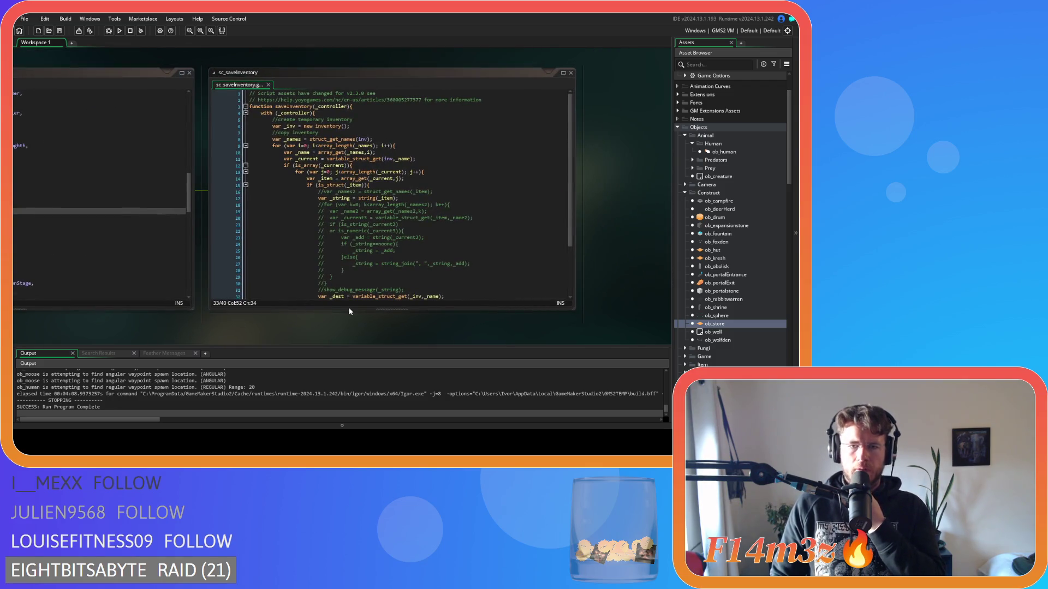
{"action": "scroll", "coordinate": [382, 262], "scroll_direction": "down", "scroll_amount": 3}
{"action": "scroll", "coordinate": [433, 284], "scroll_direction": "up", "scroll_amount": 3}
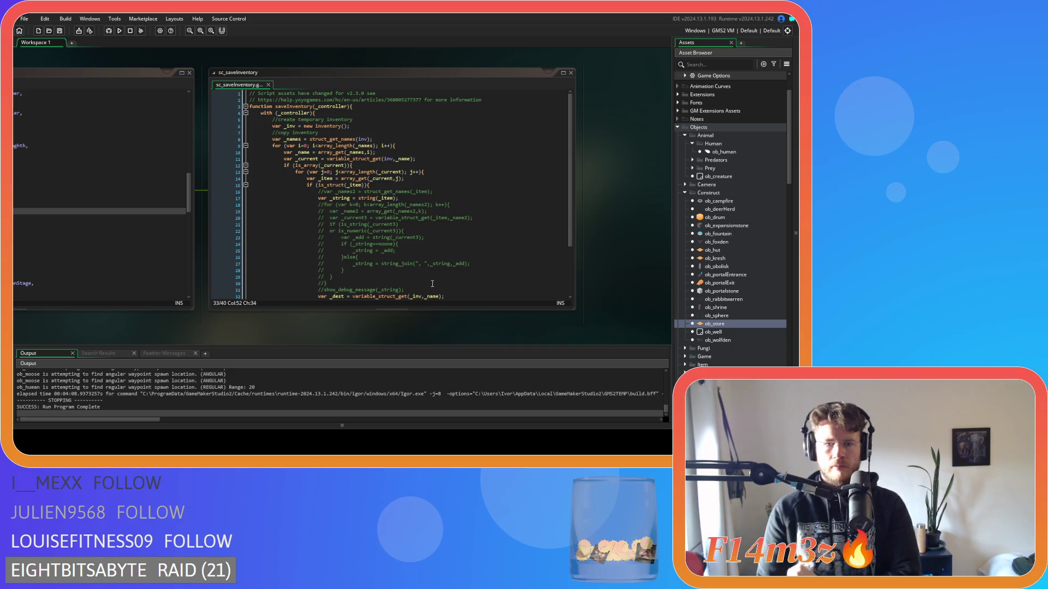
{"action": "mouse_move", "coordinate": [181, 333]}
{"action": "left_mouse_down"}
{"action": "mouse_move", "coordinate": [295, 307]}
{"action": "mouse_move", "coordinate": [224, 328]}
{"action": "left_mouse_up"}
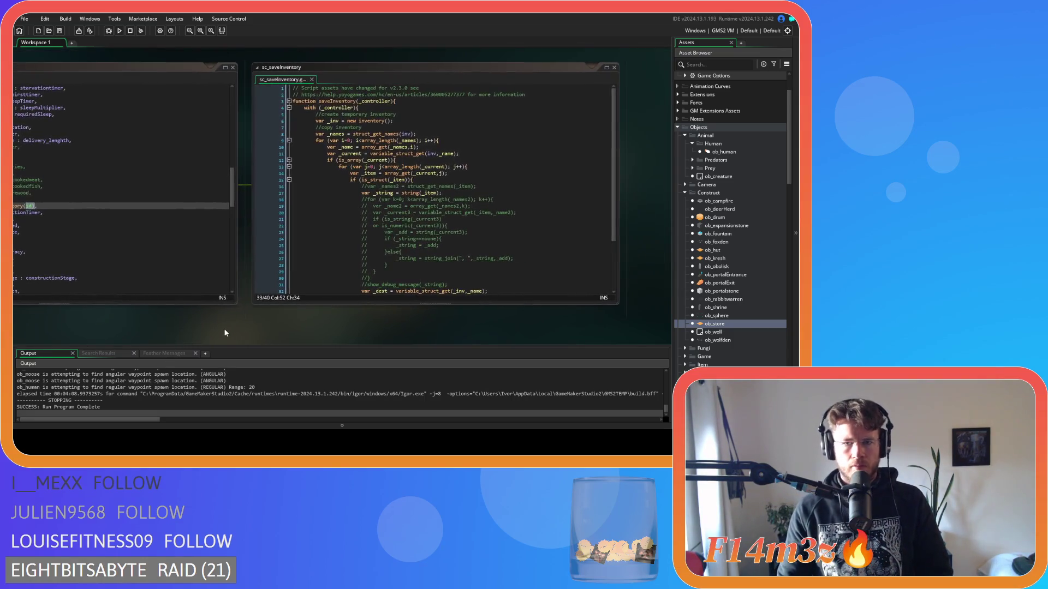
{"action": "scroll", "coordinate": [442, 226], "scroll_direction": "down", "scroll_amount": 3}
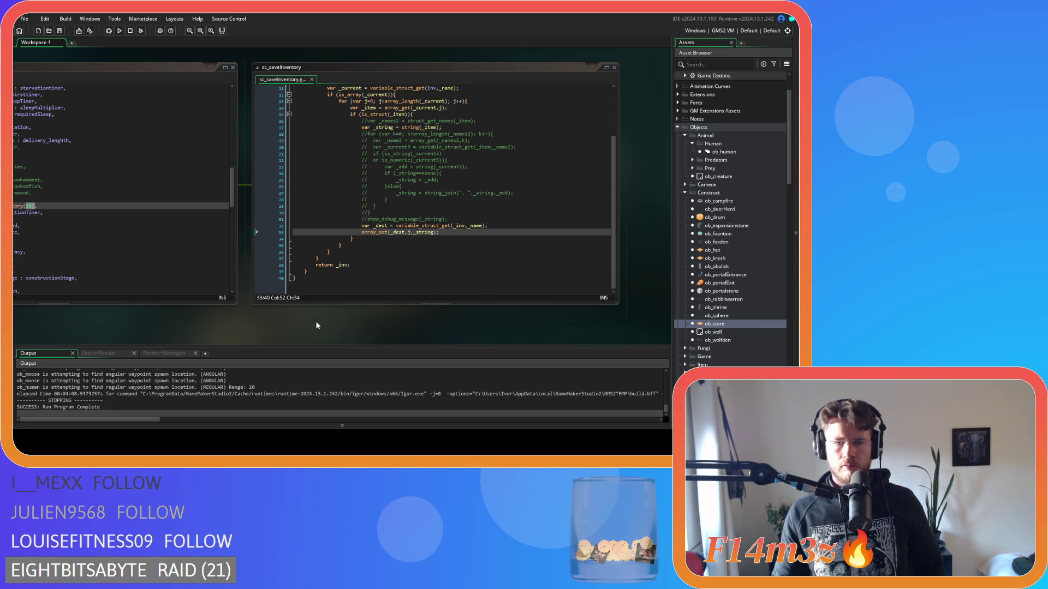
{"action": "scroll", "coordinate": [365, 284], "scroll_direction": "up", "scroll_amount": 3}
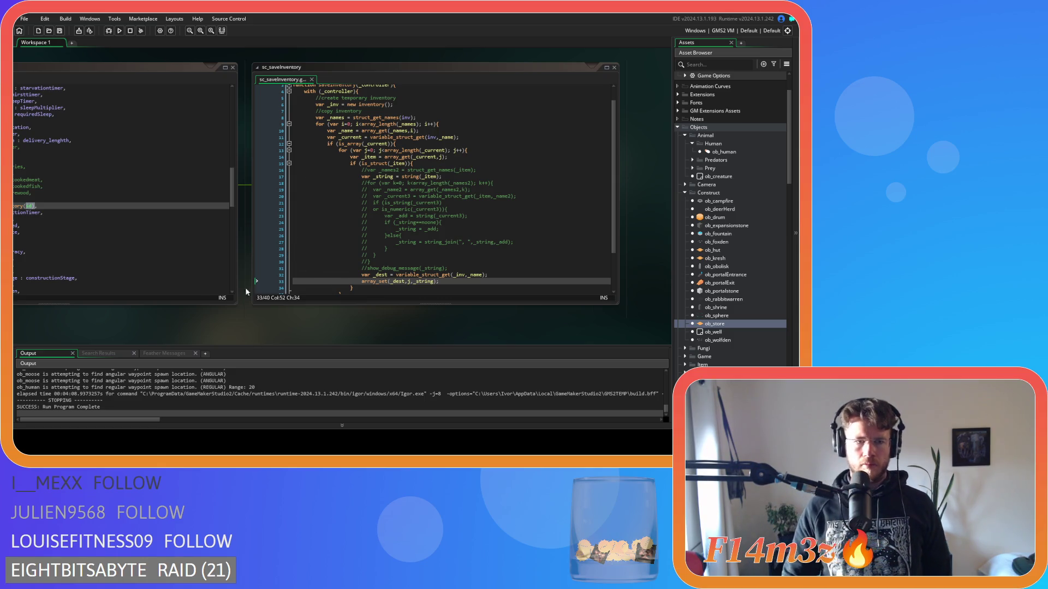
{"action": "mouse_move", "coordinate": [246, 292]}
{"action": "left_mouse_down"}
{"action": "mouse_move", "coordinate": [182, 326]}
{"action": "mouse_move", "coordinate": [347, 331]}
{"action": "left_mouse_up"}
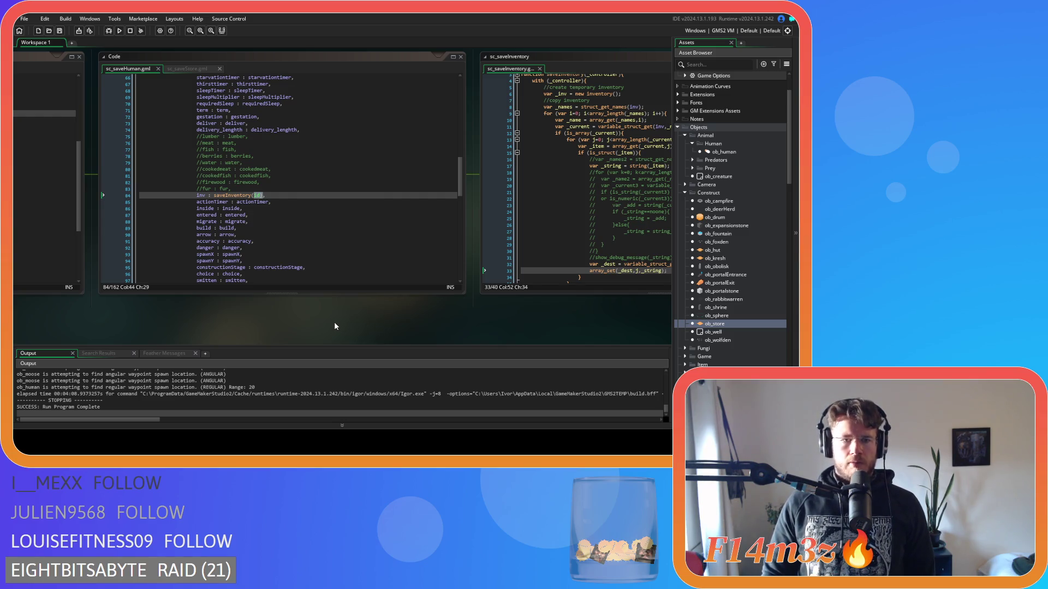
{"action": "mouse_move", "coordinate": [375, 331]}
{"action": "left_mouse_down"}
{"action": "mouse_move", "coordinate": [459, 330]}
{"action": "mouse_move", "coordinate": [281, 340]}
{"action": "mouse_move", "coordinate": [433, 214]}
{"action": "mouse_move", "coordinate": [415, 257]}
{"action": "left_mouse_up"}
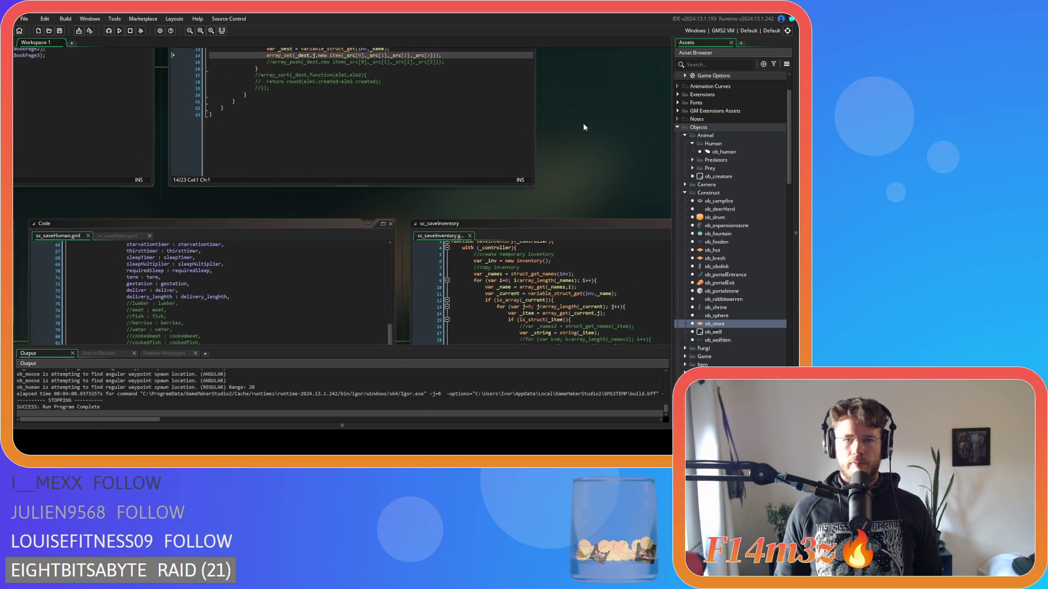
- Pan across sc_loadInventory, sc_loadSpellbook and sc_loadCode, then back to sc_saveHuman
{"action": "mouse_move", "coordinate": [583, 123]}
{"action": "left_mouse_down"}
{"action": "mouse_move", "coordinate": [622, 286]}
{"action": "mouse_move", "coordinate": [636, 222]}
{"action": "left_mouse_up"}
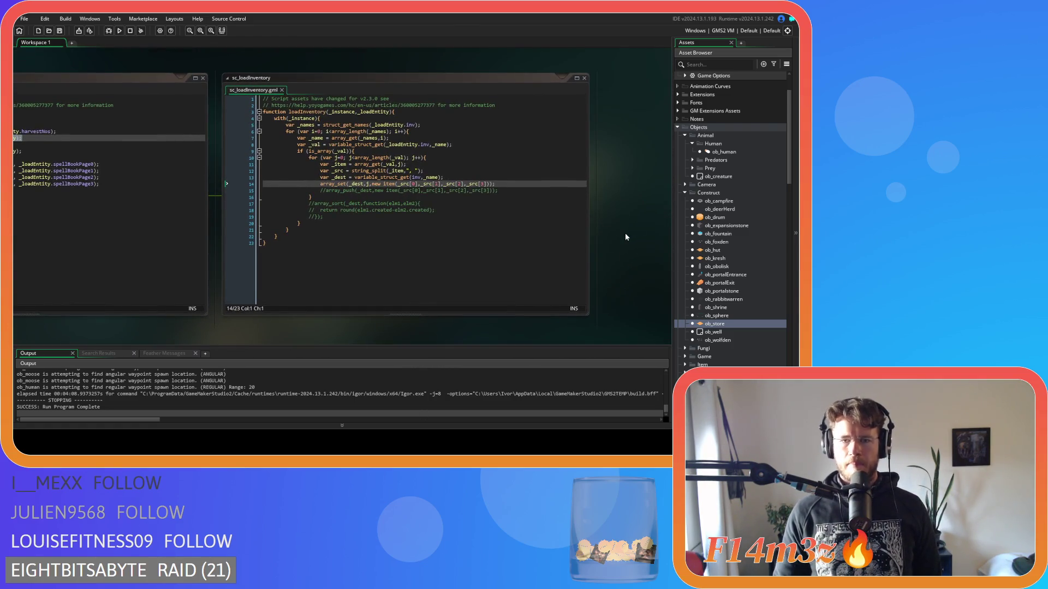
{"action": "mouse_move", "coordinate": [169, 338]}
{"action": "left_mouse_down"}
{"action": "mouse_move", "coordinate": [319, 322]}
{"action": "mouse_move", "coordinate": [404, 328]}
{"action": "left_mouse_up"}
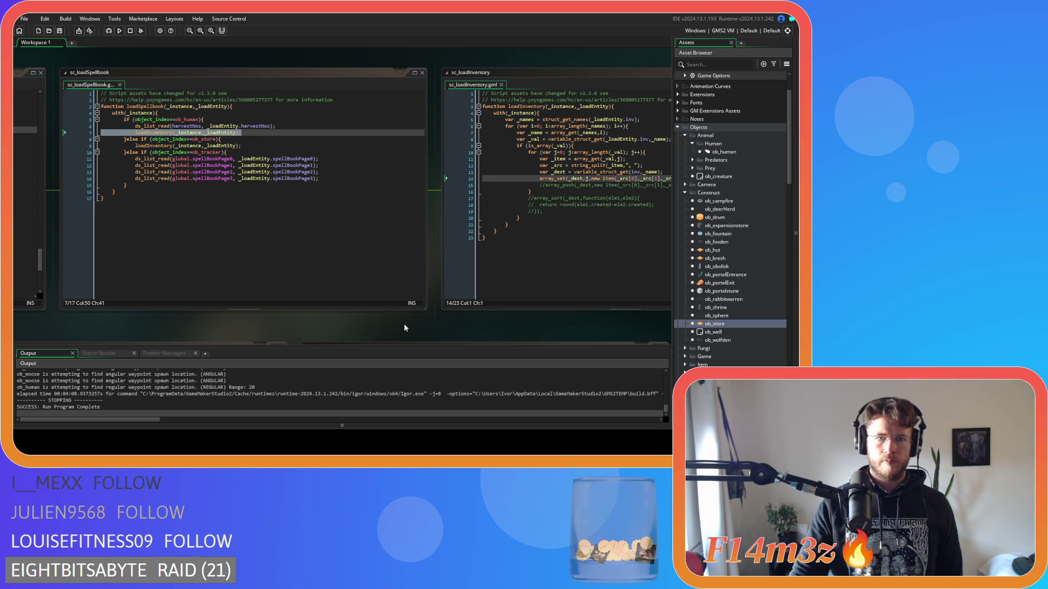
{"action": "left_click_drag", "start_coordinate": [290, 329], "coordinate": [578, 344]}
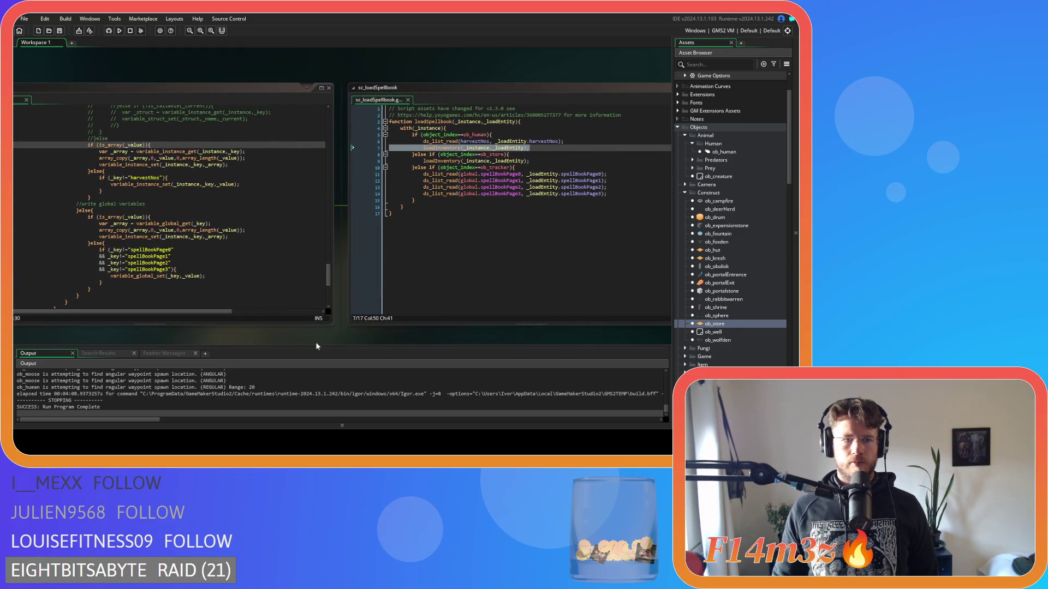
{"action": "left_click_drag", "start_coordinate": [207, 337], "coordinate": [309, 320]}
{"action": "scroll", "coordinate": [285, 253], "scroll_direction": "up", "scroll_amount": 3}
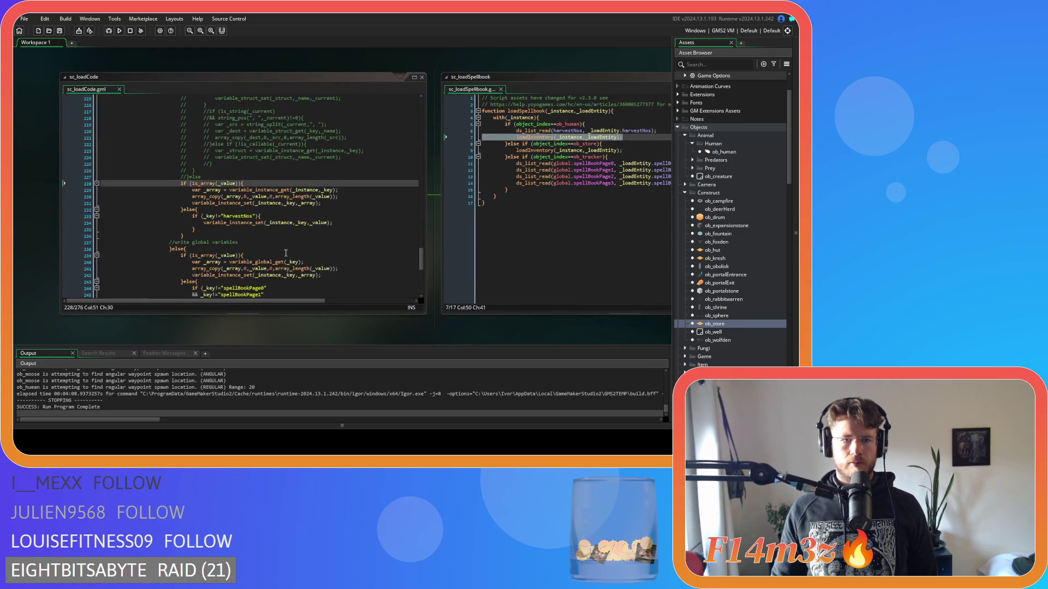
{"action": "scroll", "coordinate": [286, 252], "scroll_direction": "up", "scroll_amount": 3}
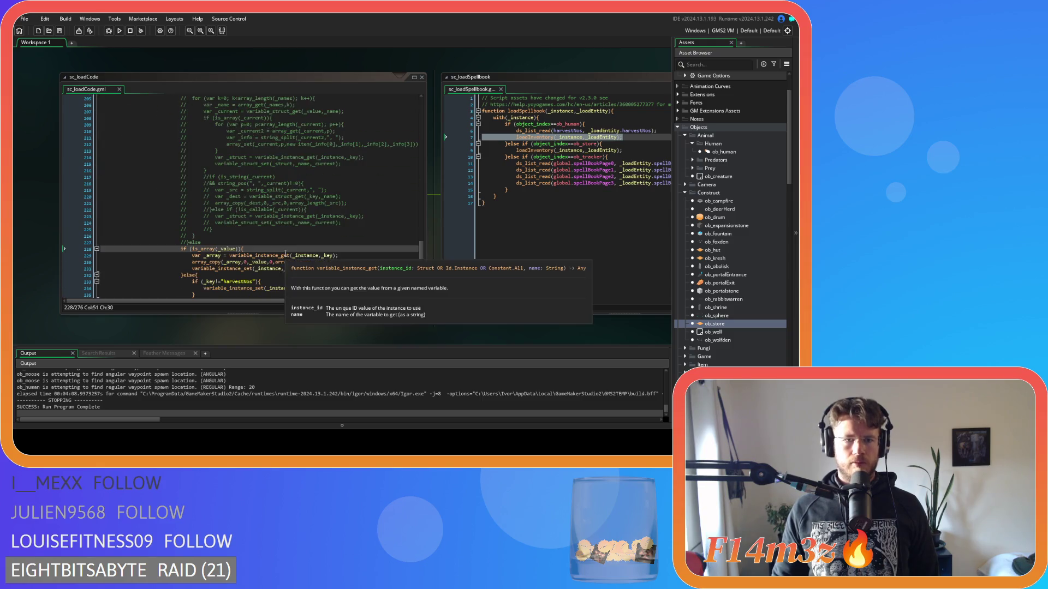
{"action": "scroll", "coordinate": [285, 252], "scroll_direction": "down", "scroll_amount": 4}
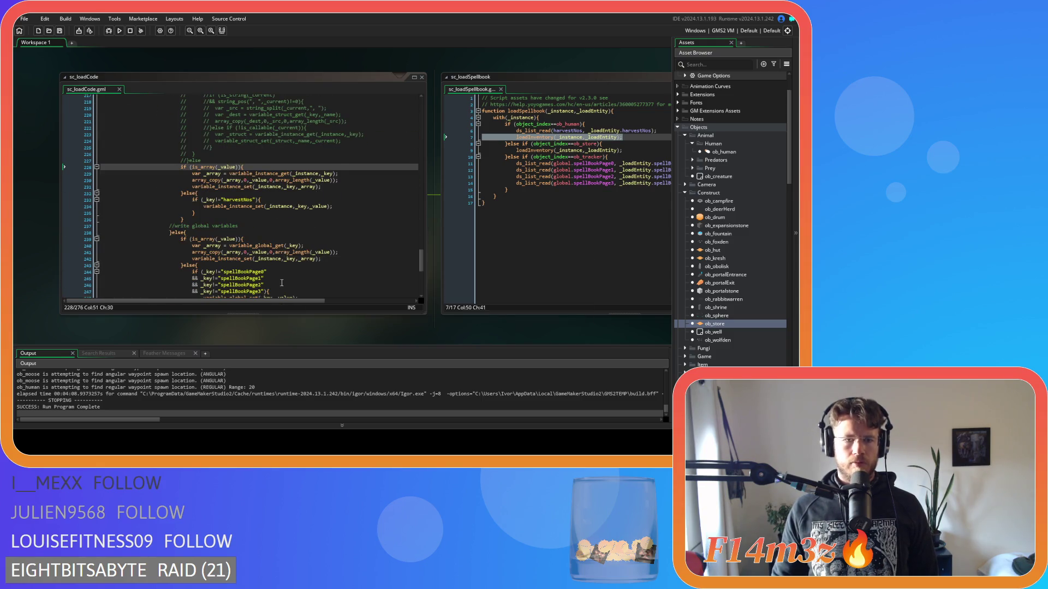
{"action": "scroll", "coordinate": [284, 253], "scroll_direction": "up", "scroll_amount": 10}
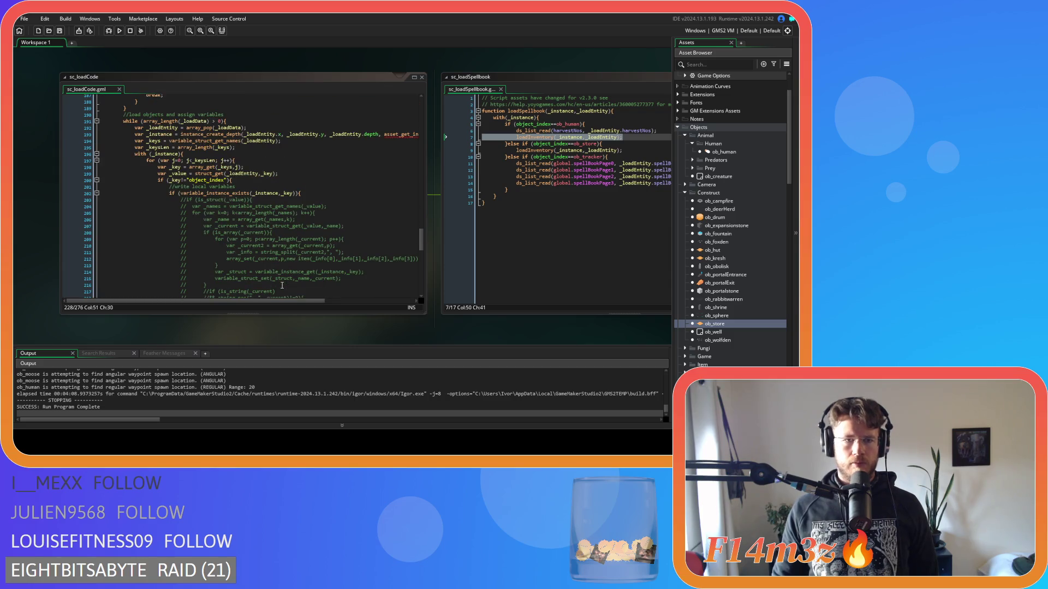
{"action": "mouse_move", "coordinate": [417, 335]}
{"action": "left_mouse_down"}
{"action": "mouse_move", "coordinate": [140, 261]}
{"action": "mouse_move", "coordinate": [84, 282]}
{"action": "left_mouse_up"}
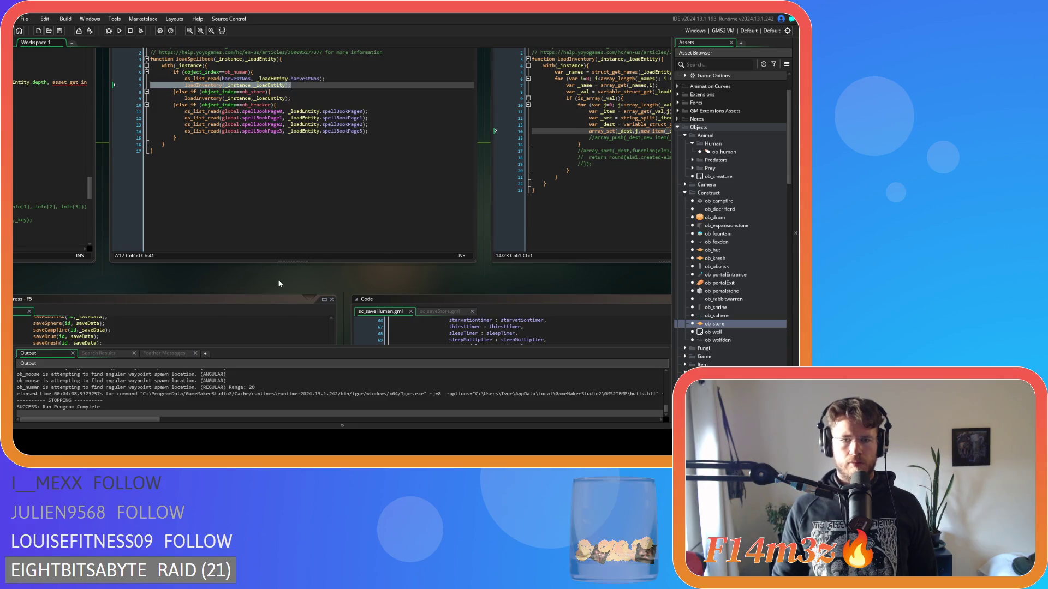
{"action": "mouse_move", "coordinate": [278, 283]}
{"action": "left_mouse_down"}
{"action": "mouse_move", "coordinate": [482, 67]}
{"action": "mouse_move", "coordinate": [234, 82]}
{"action": "mouse_move", "coordinate": [216, 161]}
{"action": "left_mouse_up"}
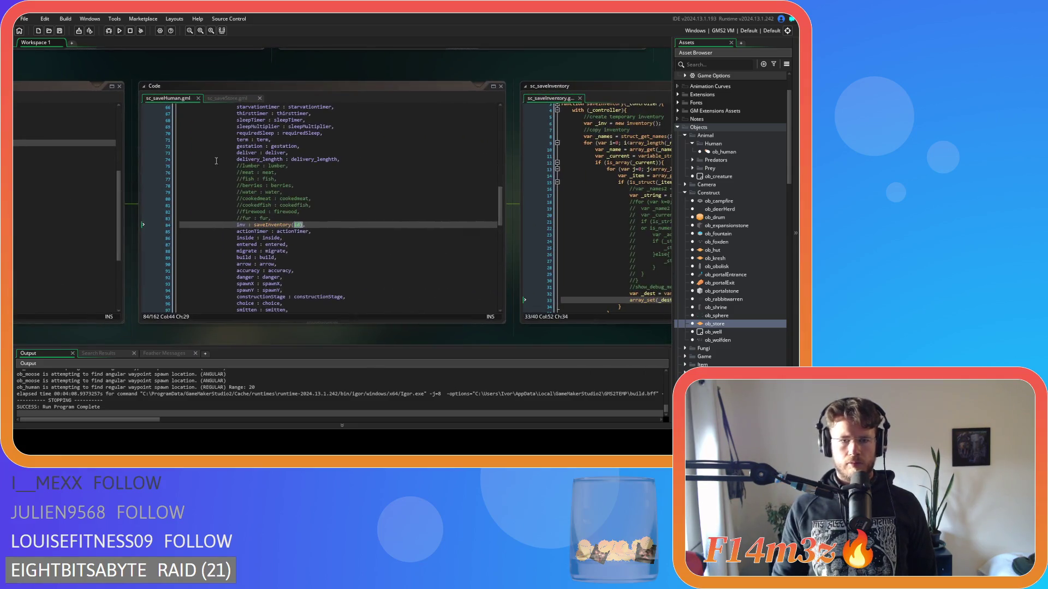
- Find every whole-word occurrence of inv in sc_saveHuman, ending back at line 84
{"action": "double_click", "coordinate": [241, 225]}
{"action": "key", "text": "ctrl+f"}
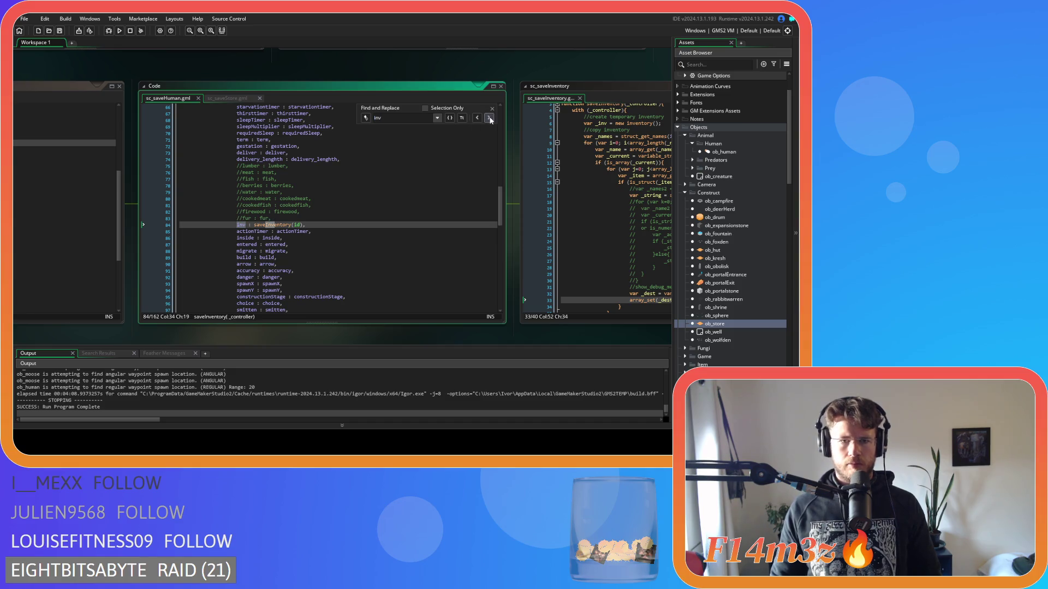
{"action": "left_click", "coordinate": [490, 118]}
{"action": "left_click", "coordinate": [490, 118]}
{"action": "left_click", "coordinate": [489, 118]}
{"action": "left_click", "coordinate": [489, 118]}
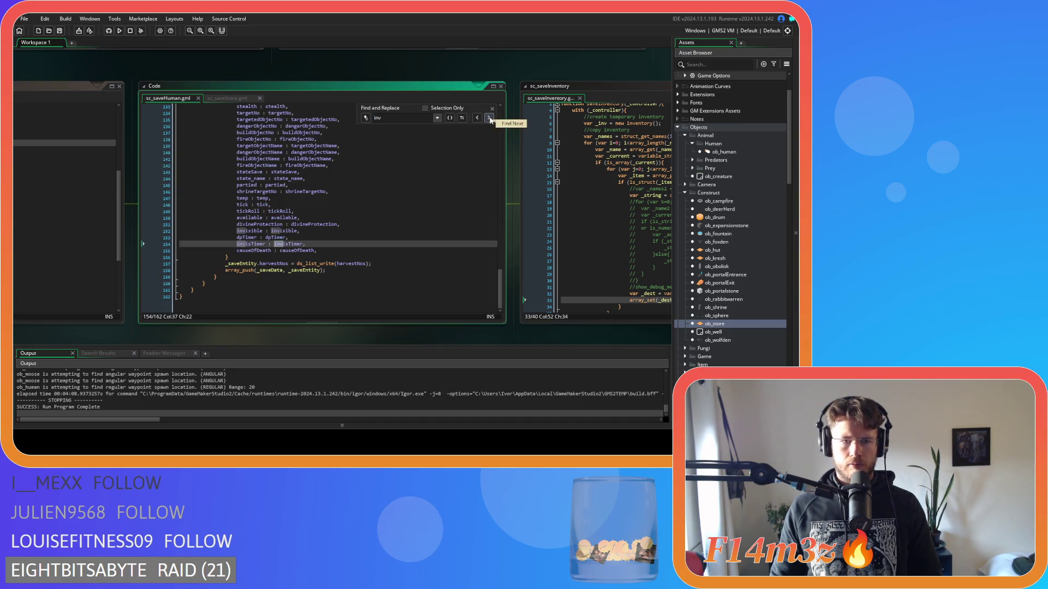
{"action": "left_click", "coordinate": [489, 119]}
{"action": "left_click", "coordinate": [450, 118]}
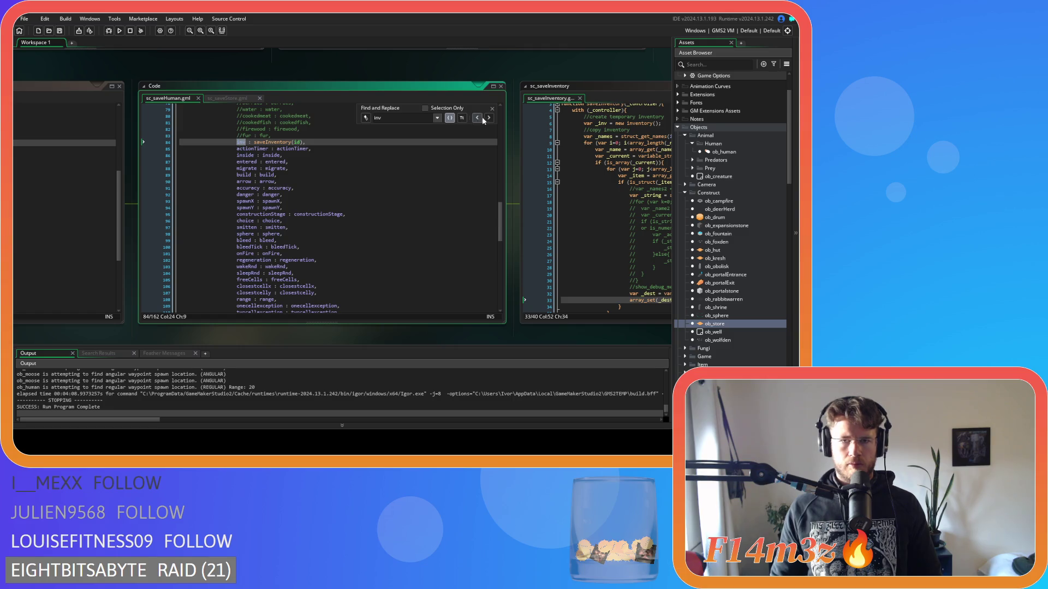
{"action": "key", "text": "Escape"}
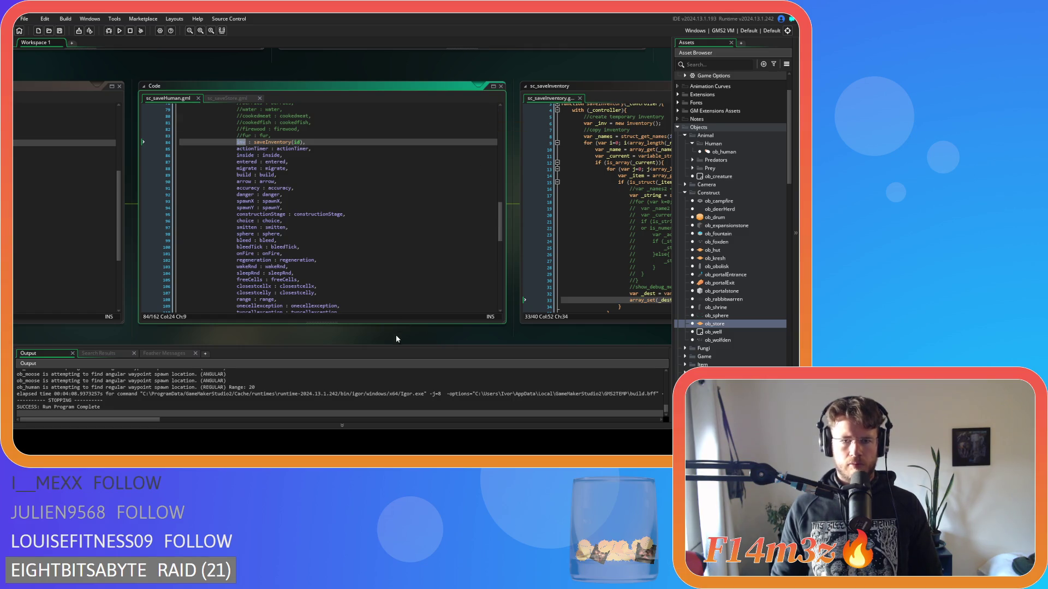
{"action": "mouse_move", "coordinate": [396, 339]}
{"action": "left_mouse_down"}
{"action": "mouse_move", "coordinate": [240, 327]}
{"action": "mouse_move", "coordinate": [338, 320]}
{"action": "mouse_move", "coordinate": [90, 316]}
{"action": "left_mouse_up"}
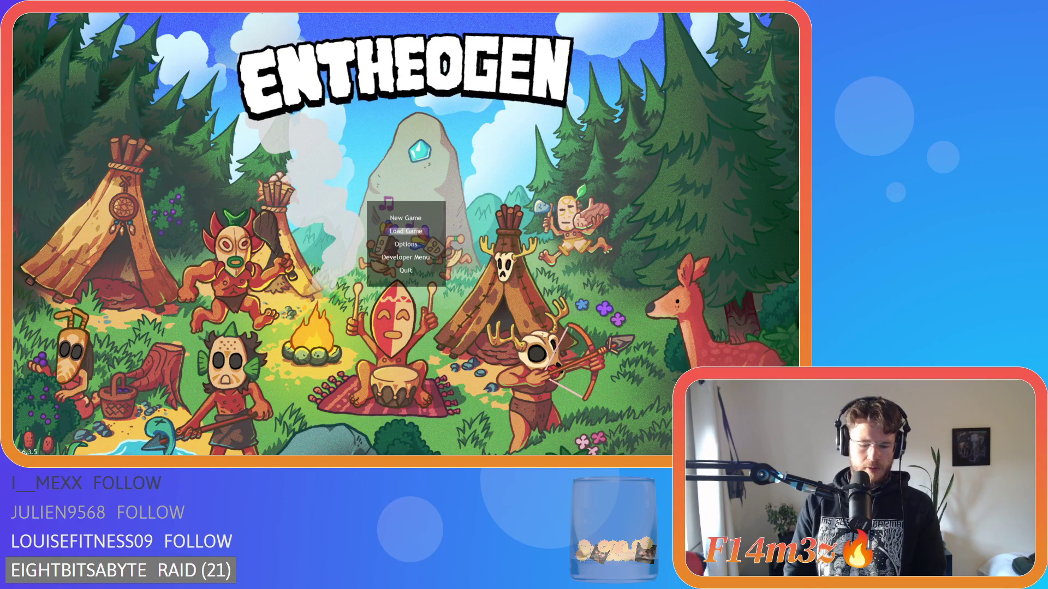
- Load the saved game from the Entheogen title screen, then quit once it quickloads
{"action": "key", "text": "Return"}
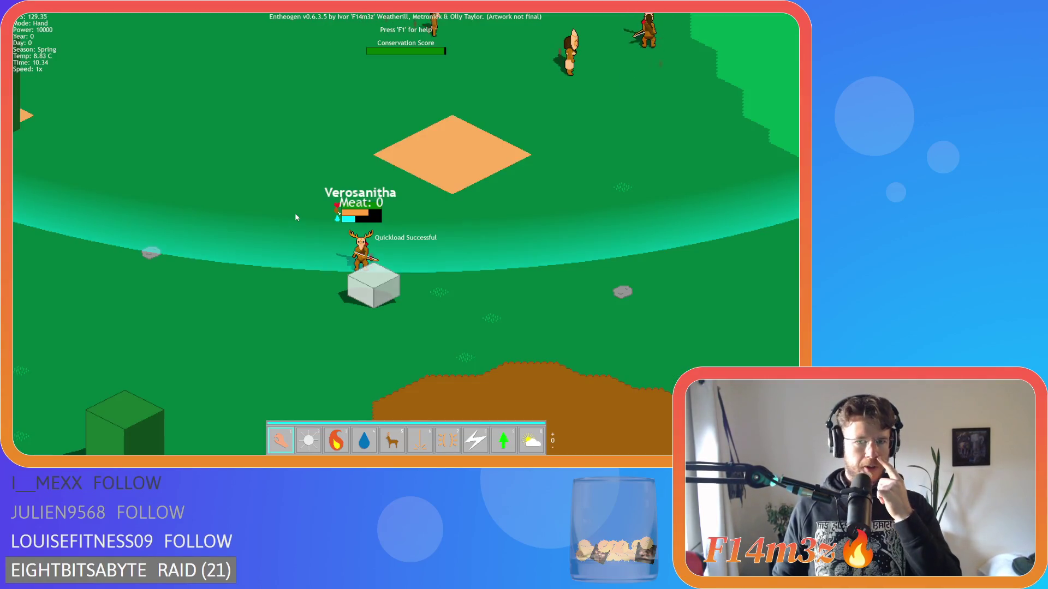
{"action": "key", "text": "Escape"}
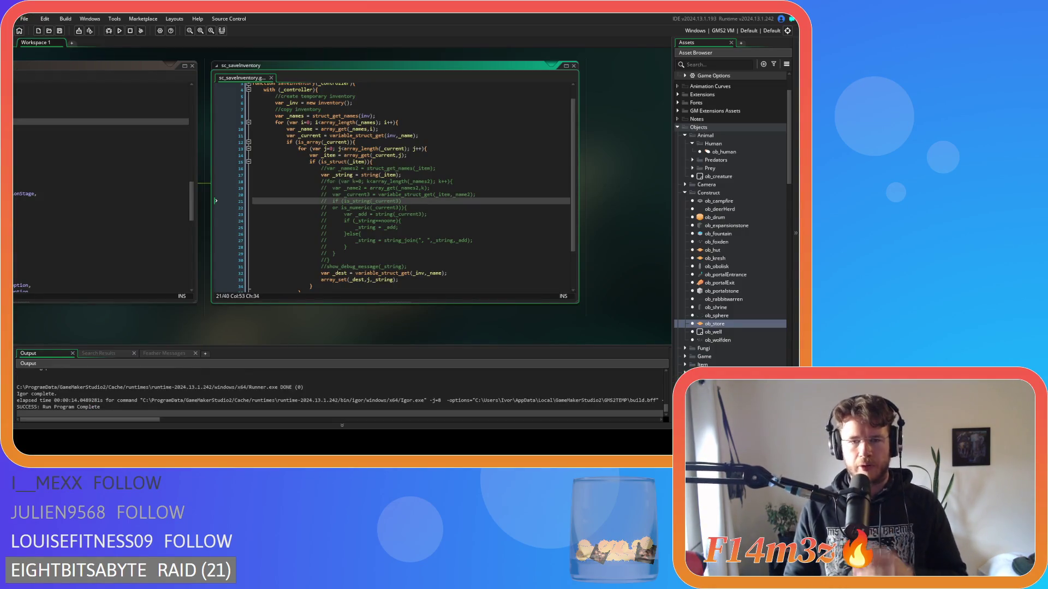
- Pan the workspace up until the sc_loadInventory code window is visible
{"action": "left_click_drag", "start_coordinate": [556, 268], "coordinate": [608, 342]}
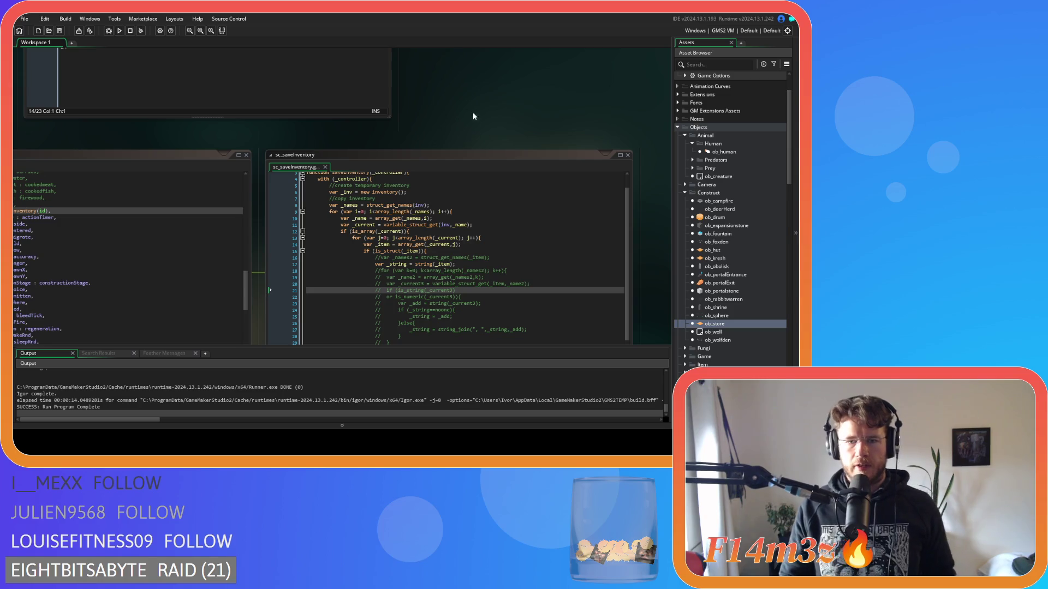
{"action": "left_click_drag", "start_coordinate": [473, 112], "coordinate": [587, 324]}
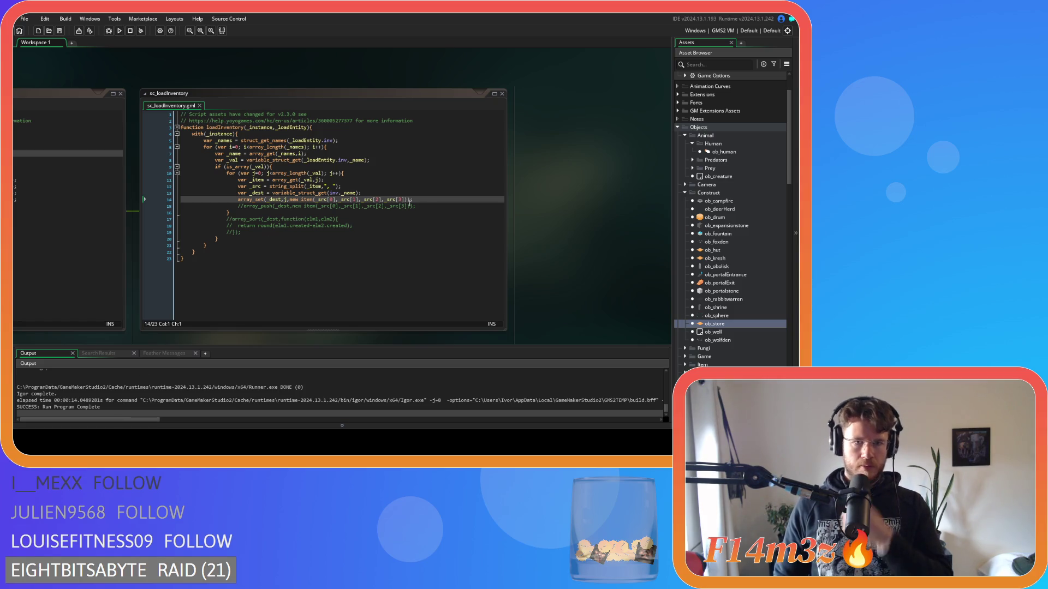
- Comment out the array_set line 14, uncomment the array_push line, and rebuild the game
{"action": "left_click", "coordinate": [427, 199]}
{"action": "key", "text": "ctrl+k"}
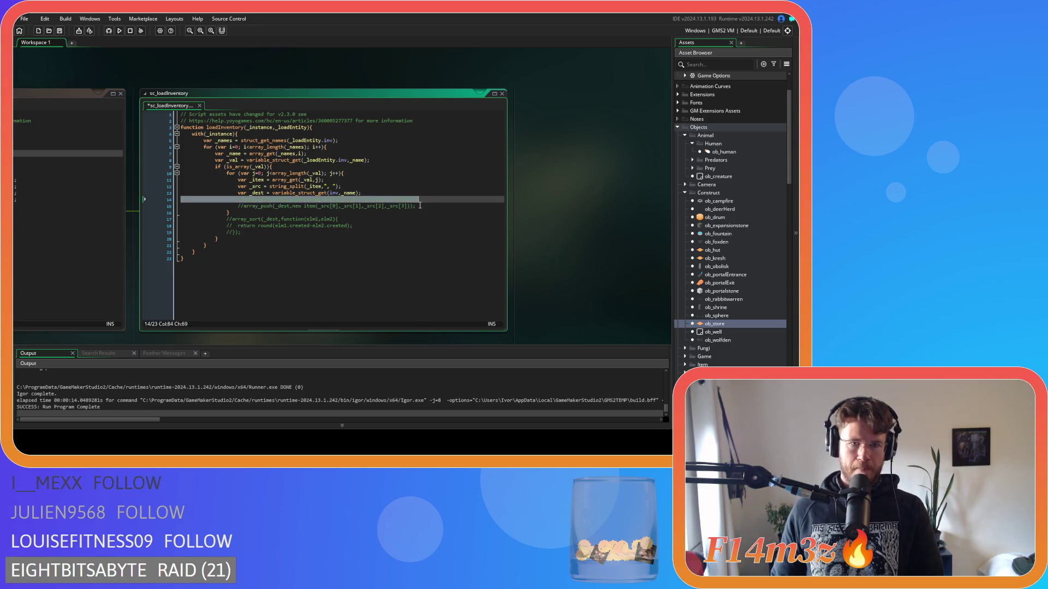
{"action": "left_click", "coordinate": [428, 206]}
{"action": "key", "text": "ctrl+k"}
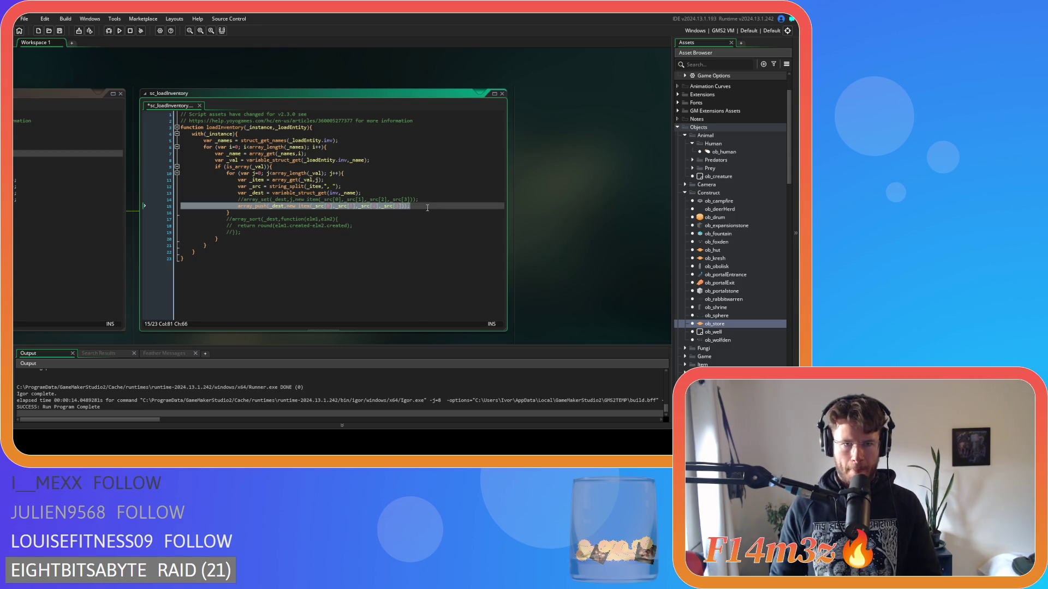
{"action": "key", "text": "F5"}
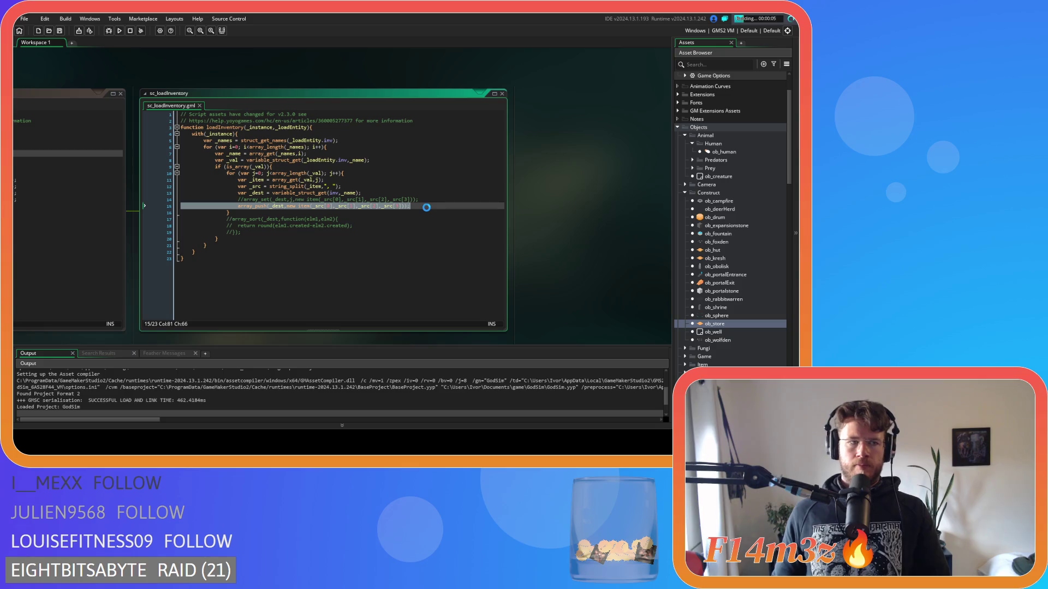
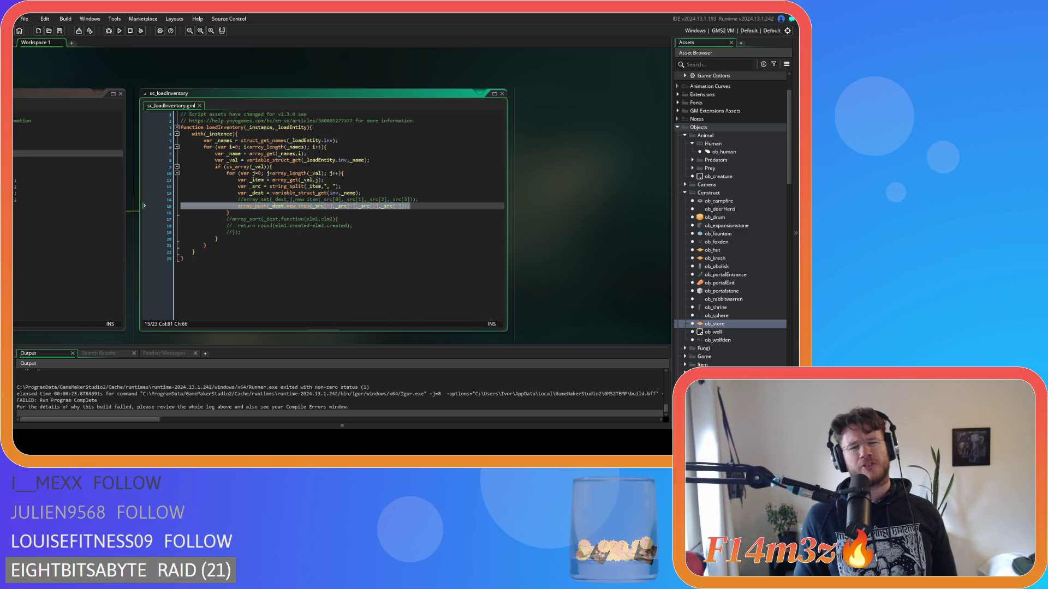
- Inspect the inv, _instance and _loadEntity references in the sc_loadInventory script
{"action": "mouse_move", "coordinate": [247, 173]}
{"action": "left_mouse_down"}
{"action": "mouse_move", "coordinate": [345, 172]}
{"action": "mouse_move", "coordinate": [227, 173]}
{"action": "left_mouse_up"}
{"action": "left_click", "coordinate": [376, 173]}
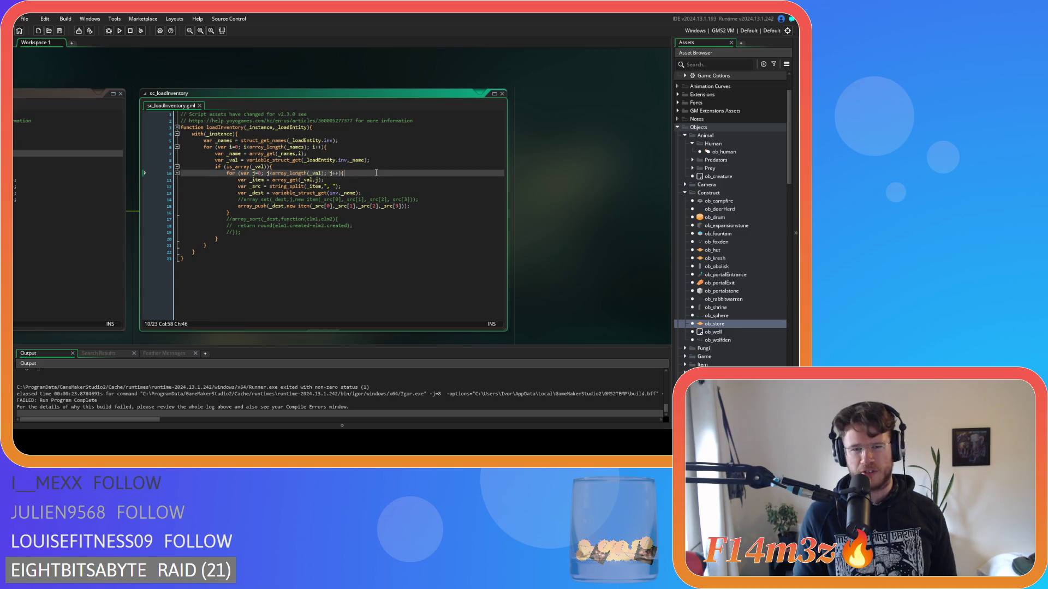
{"action": "left_click", "coordinate": [349, 165]}
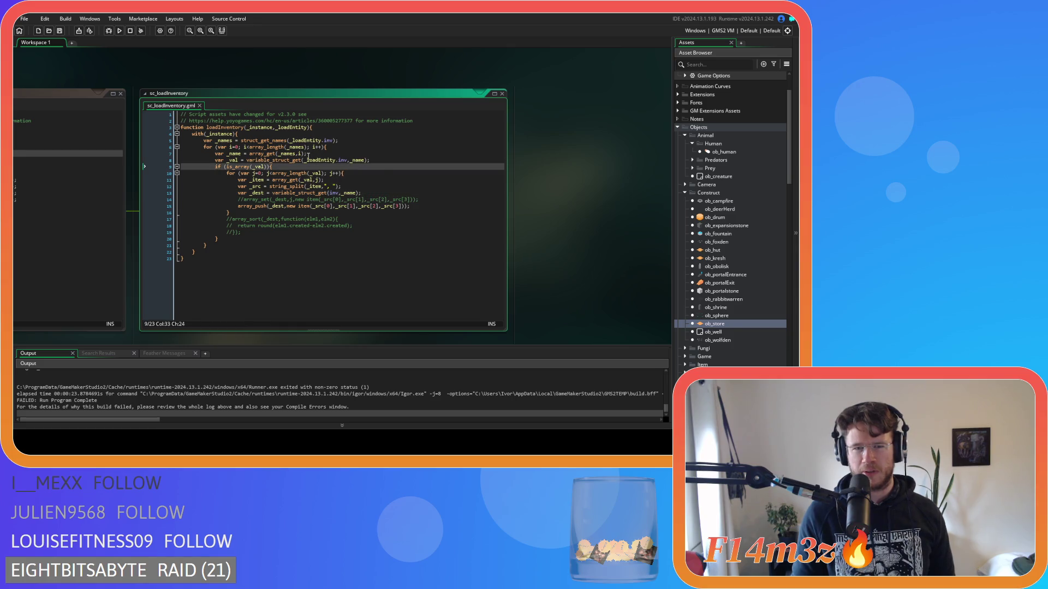
{"action": "left_click", "coordinate": [338, 193]}
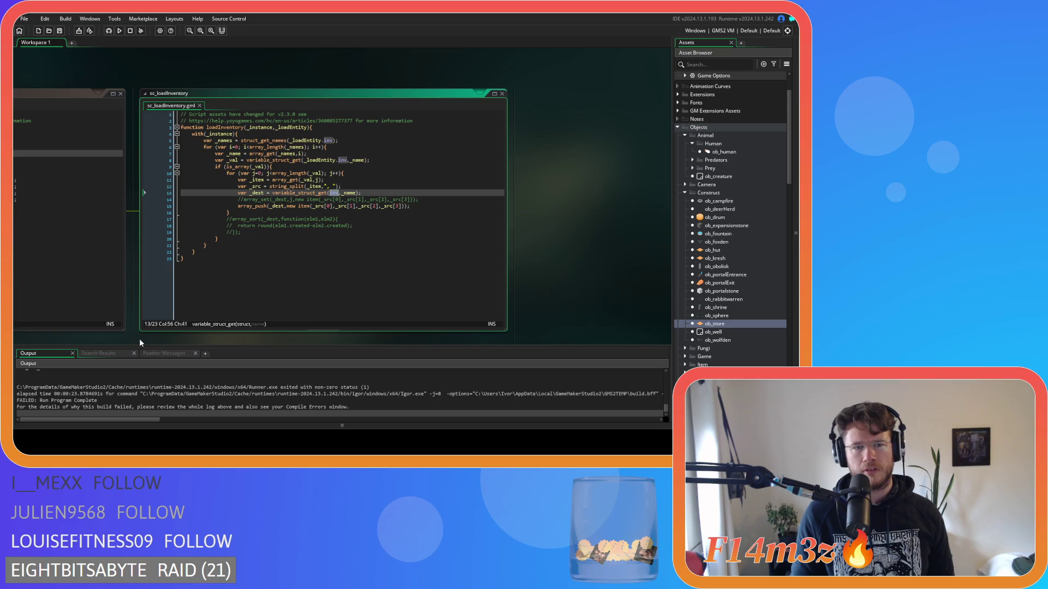
{"action": "left_click", "coordinate": [218, 134]}
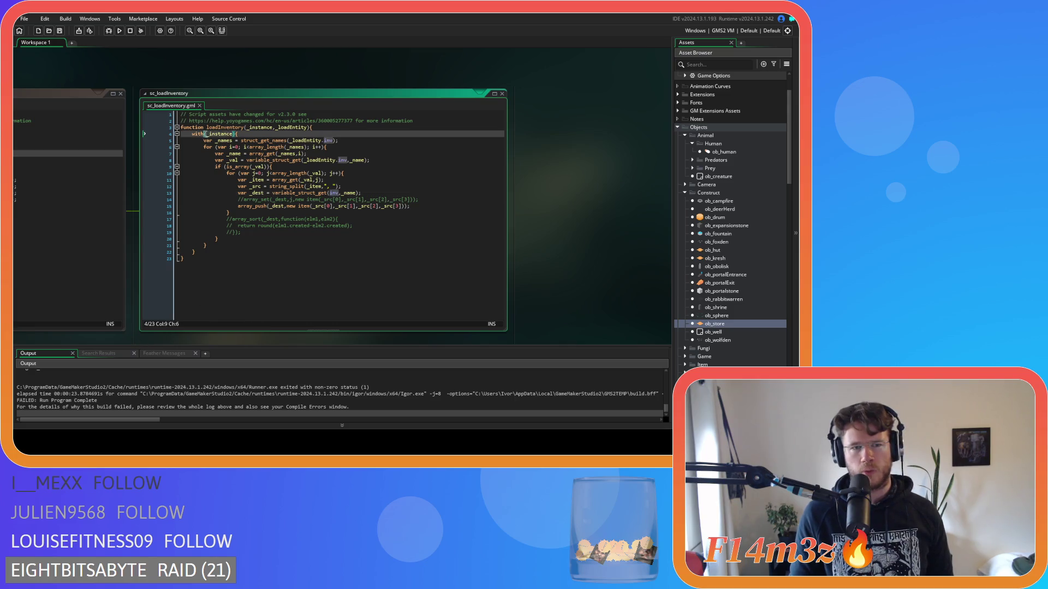
{"action": "left_click", "coordinate": [330, 193]}
{"action": "double_click", "coordinate": [334, 194]}
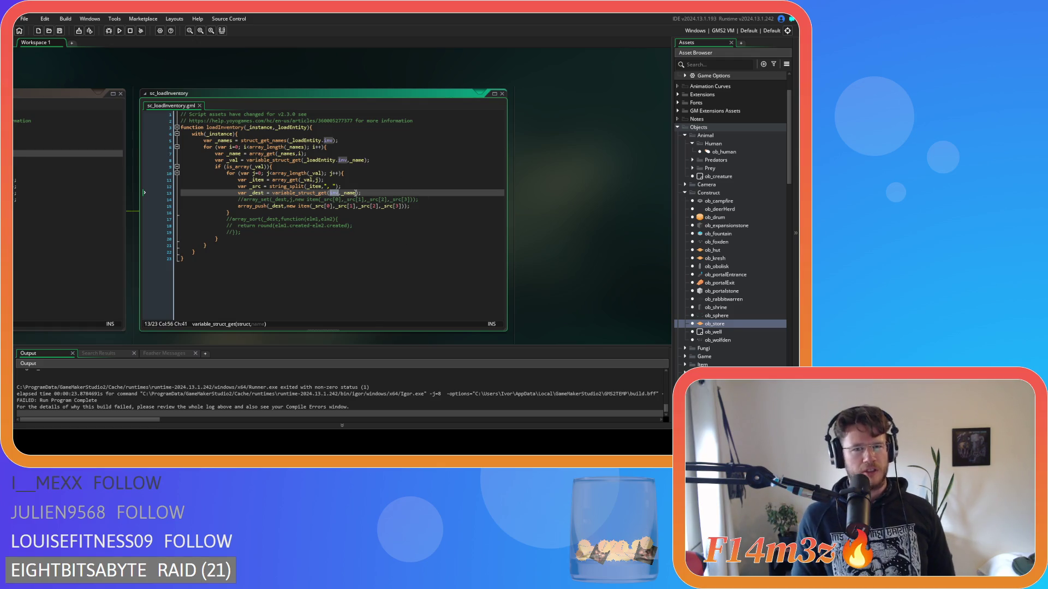
{"action": "left_click", "coordinate": [229, 135]}
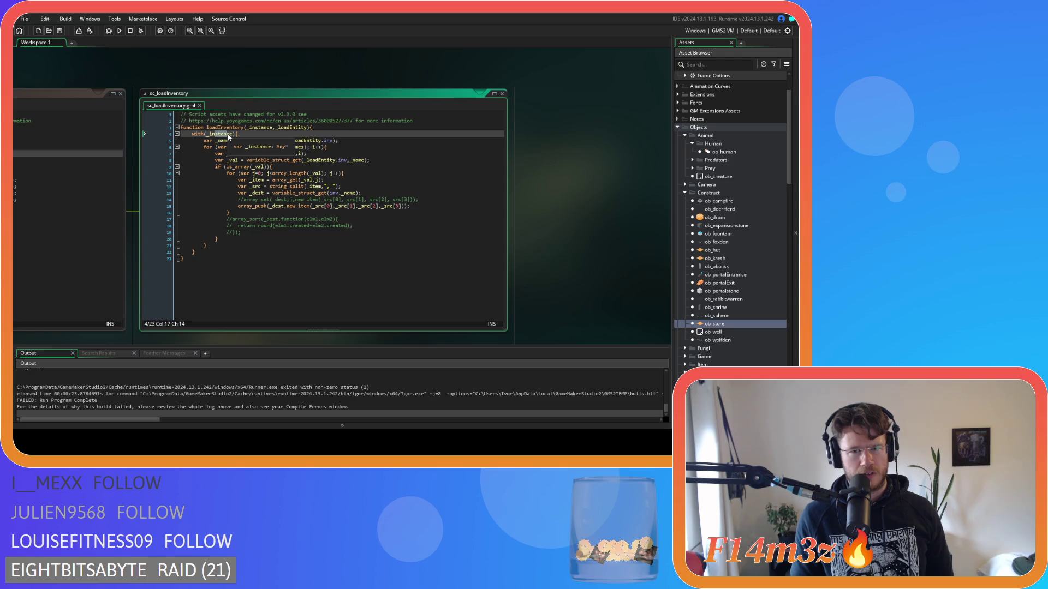
{"action": "double_click", "coordinate": [335, 161]}
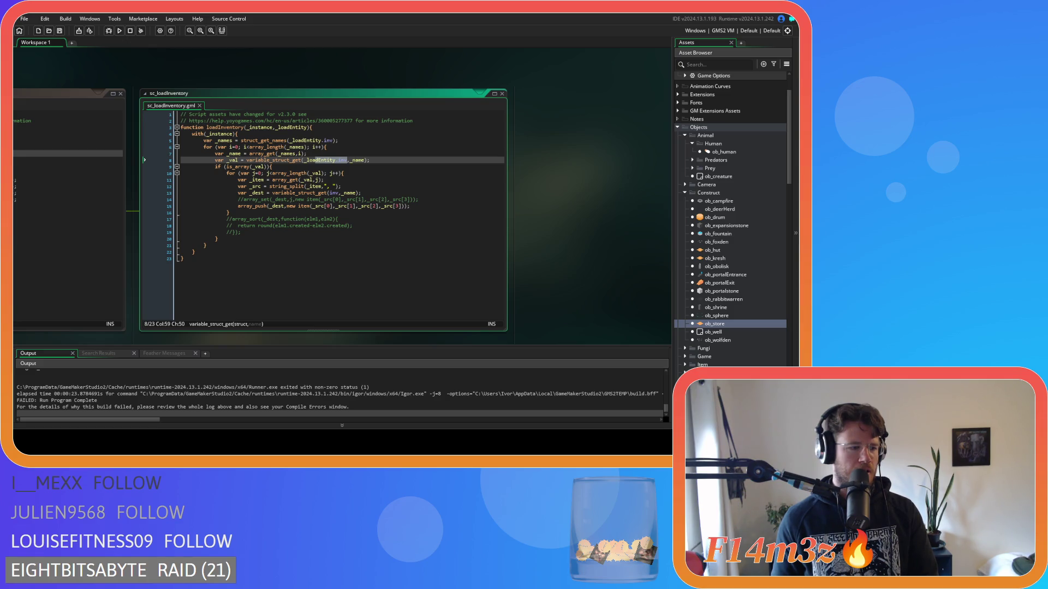
- In sc_saveHuman, rename the inv key on line 84 to saveInv
{"action": "key", "text": "Down"}
{"action": "key", "text": "Down"}
{"action": "key", "text": "Down"}
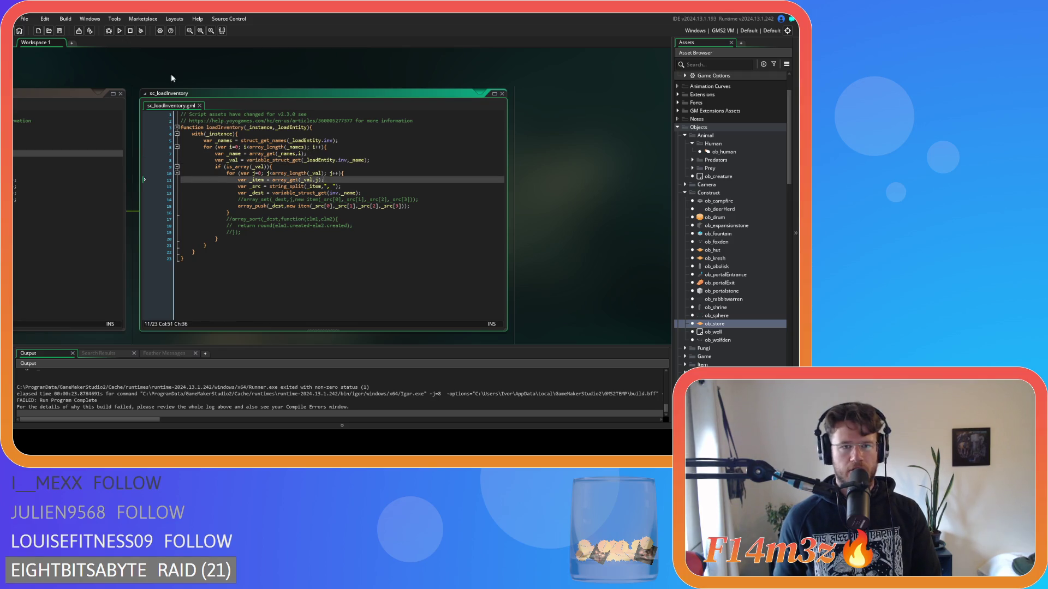
{"action": "key", "text": "alt+Left"}
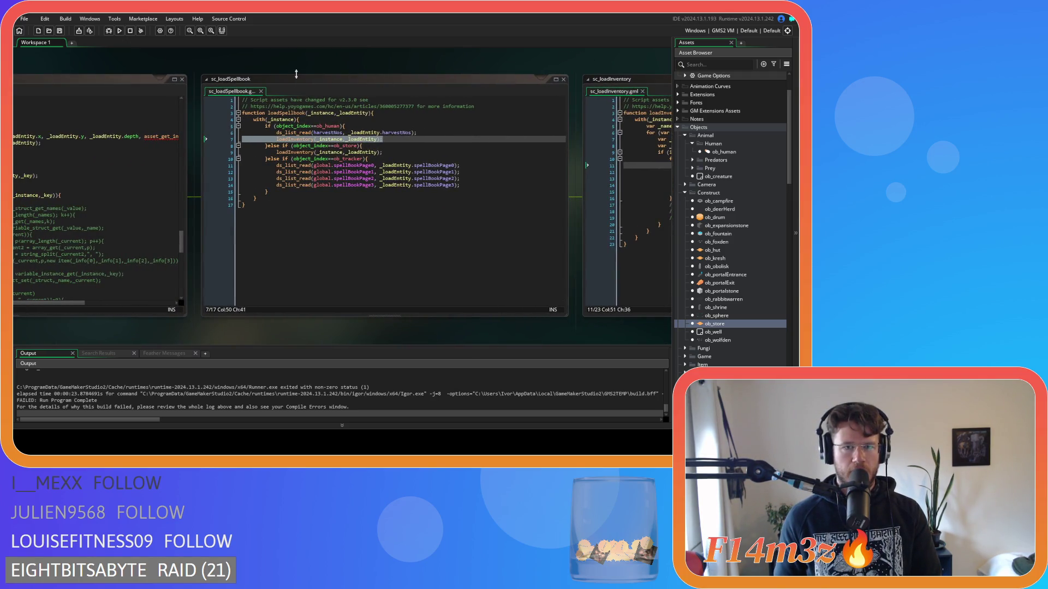
{"action": "key", "text": "alt+Right"}
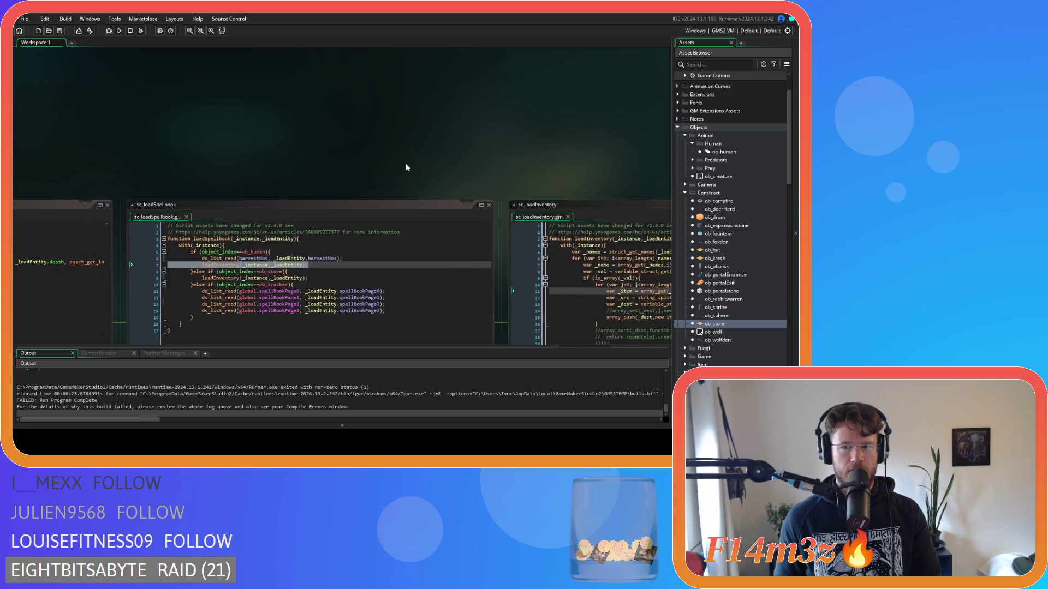
{"action": "key", "text": "alt+Left"}
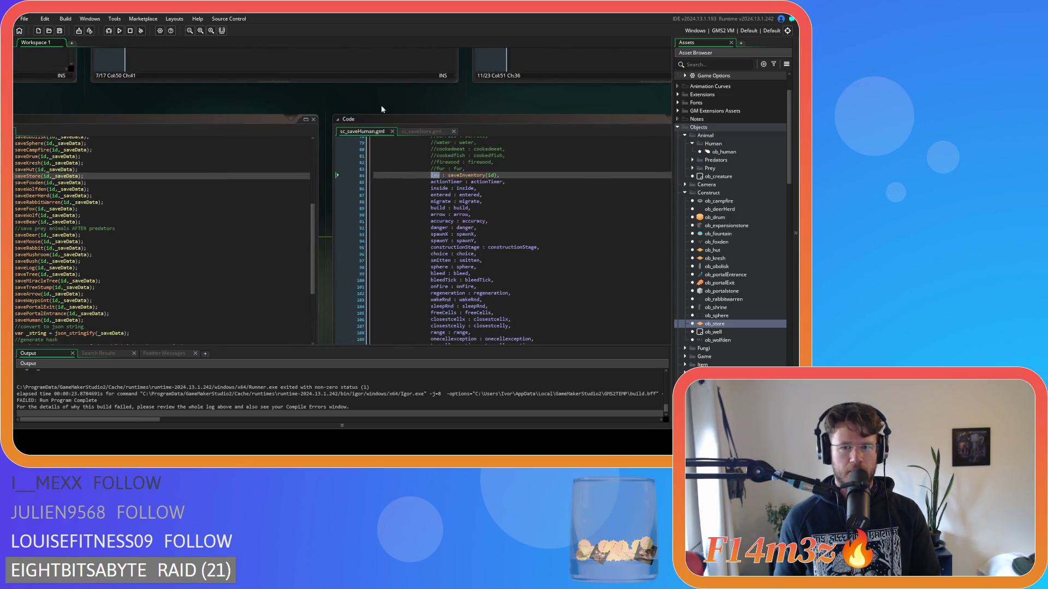
{"action": "key", "text": "alt+Left"}
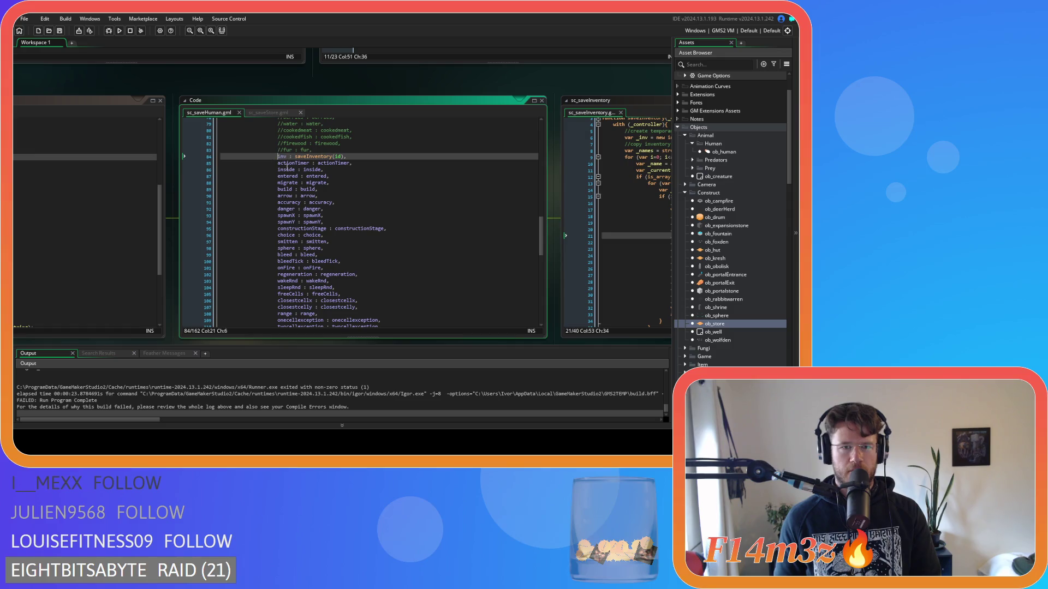
{"action": "type", "text": "save"}
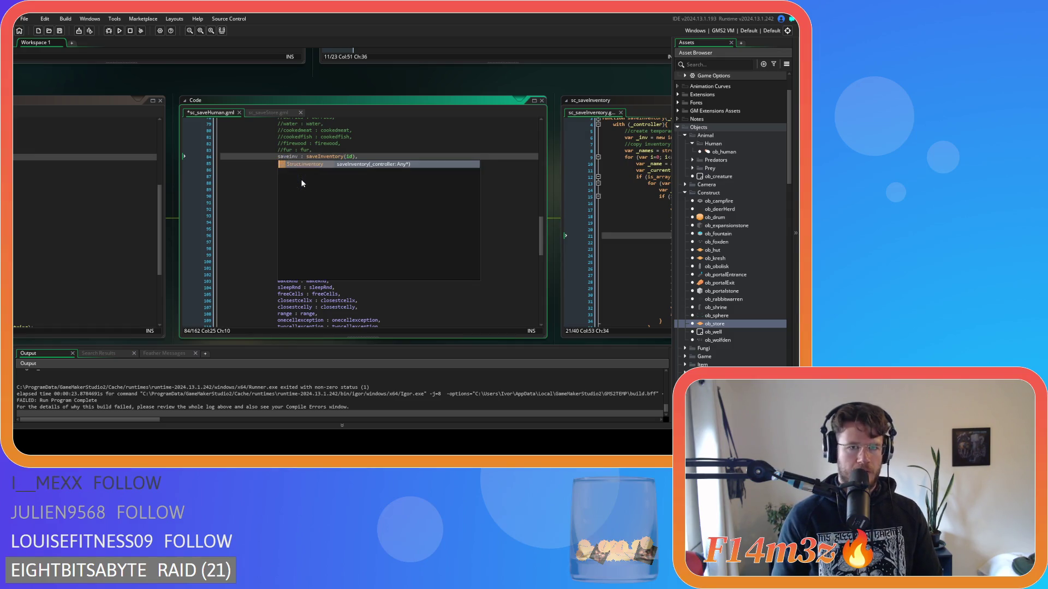
{"action": "key", "text": "Escape"}
{"action": "type", "text": "I"}
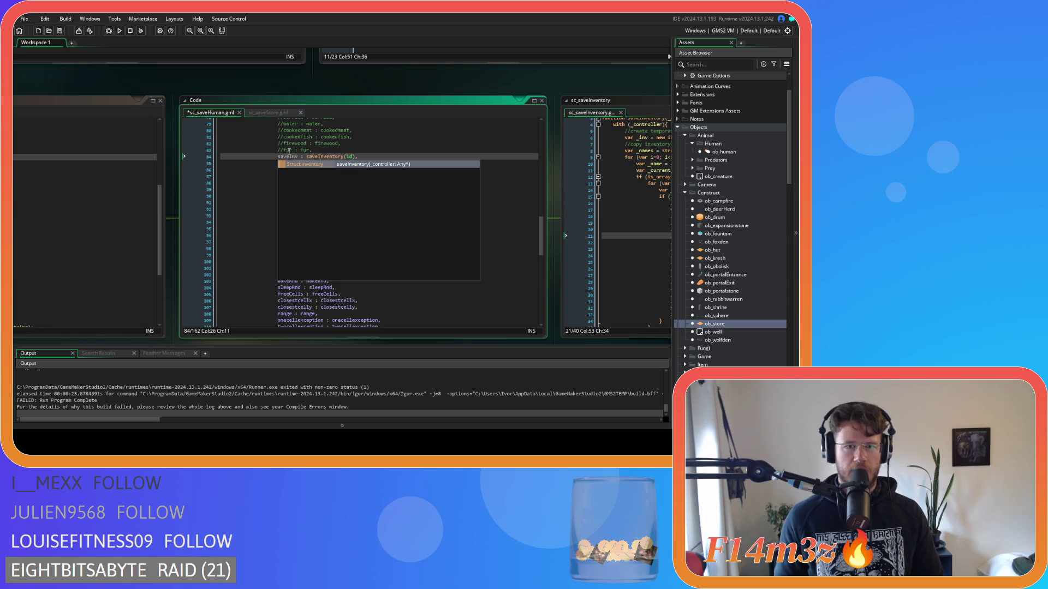
{"action": "double_click", "coordinate": [287, 155]}
{"action": "key", "text": "ctrl+c"}
- In sc_saveStore, replace inv on line 21 with the pasted saveInv
{"action": "left_click", "coordinate": [262, 113]}
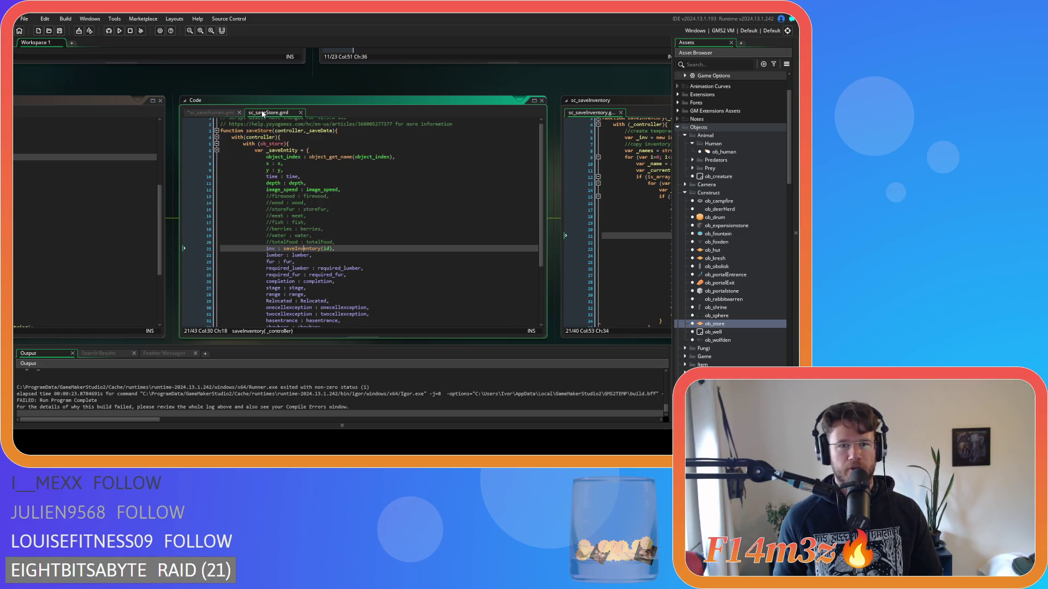
{"action": "double_click", "coordinate": [268, 249]}
{"action": "key", "text": "ctrl+v"}
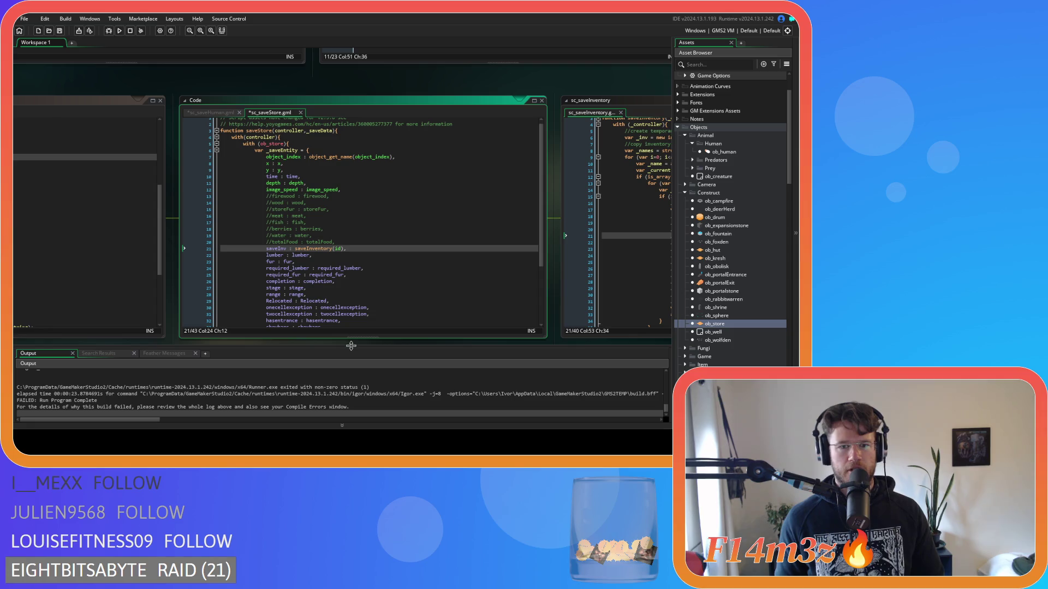
{"action": "left_click_drag", "start_coordinate": [352, 343], "coordinate": [165, 313]}
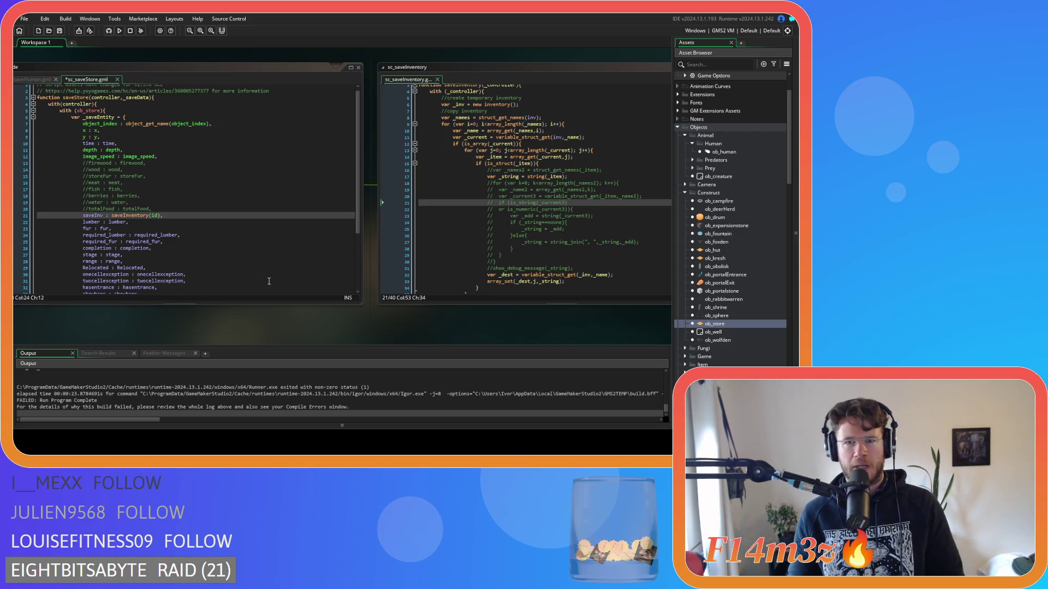
{"action": "mouse_move", "coordinate": [279, 333]}
{"action": "left_mouse_down"}
{"action": "mouse_move", "coordinate": [370, 309]}
{"action": "mouse_move", "coordinate": [352, 330]}
{"action": "mouse_move", "coordinate": [295, 333]}
{"action": "left_mouse_up"}
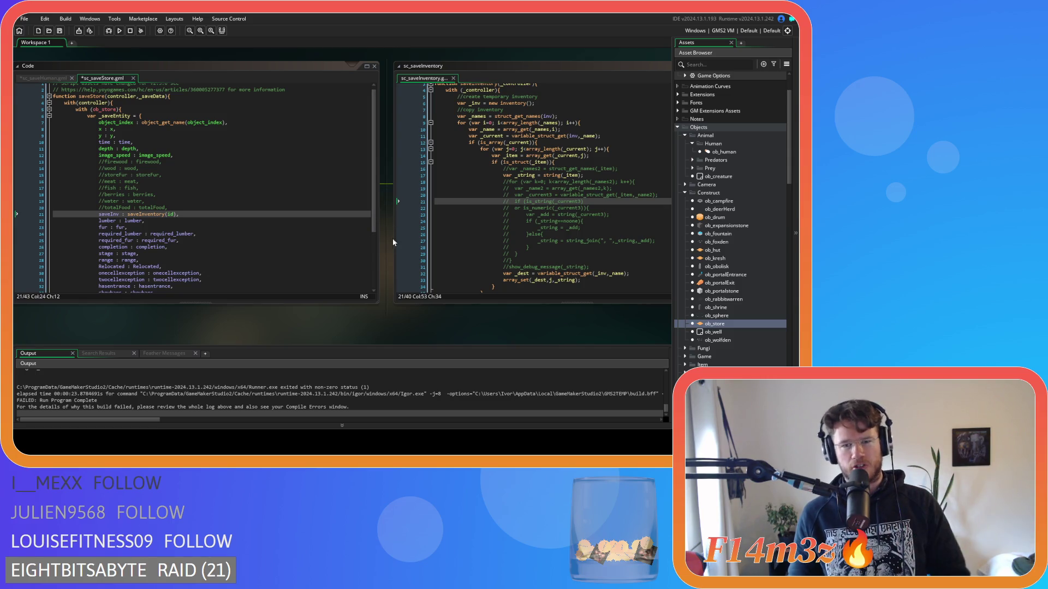
{"action": "mouse_move", "coordinate": [370, 334]}
{"action": "left_mouse_down"}
{"action": "mouse_move", "coordinate": [252, 339]}
{"action": "mouse_move", "coordinate": [105, 196]}
{"action": "mouse_move", "coordinate": [188, 264]}
{"action": "mouse_move", "coordinate": [332, 336]}
{"action": "mouse_move", "coordinate": [293, 237]}
{"action": "left_mouse_up"}
{"action": "scroll", "coordinate": [294, 237], "scroll_direction": "up", "scroll_amount": 5}
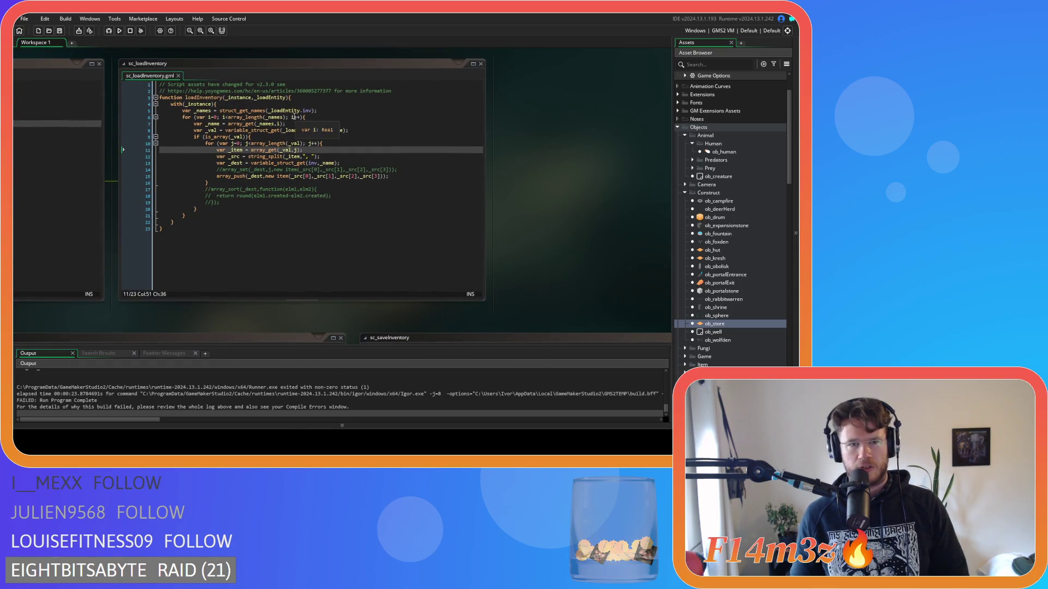
- Change inv to saveInv on lines 5 and 8 of sc_loadInventory and save the script
{"action": "double_click", "coordinate": [307, 110]}
{"action": "type", "text": "saveInv"}
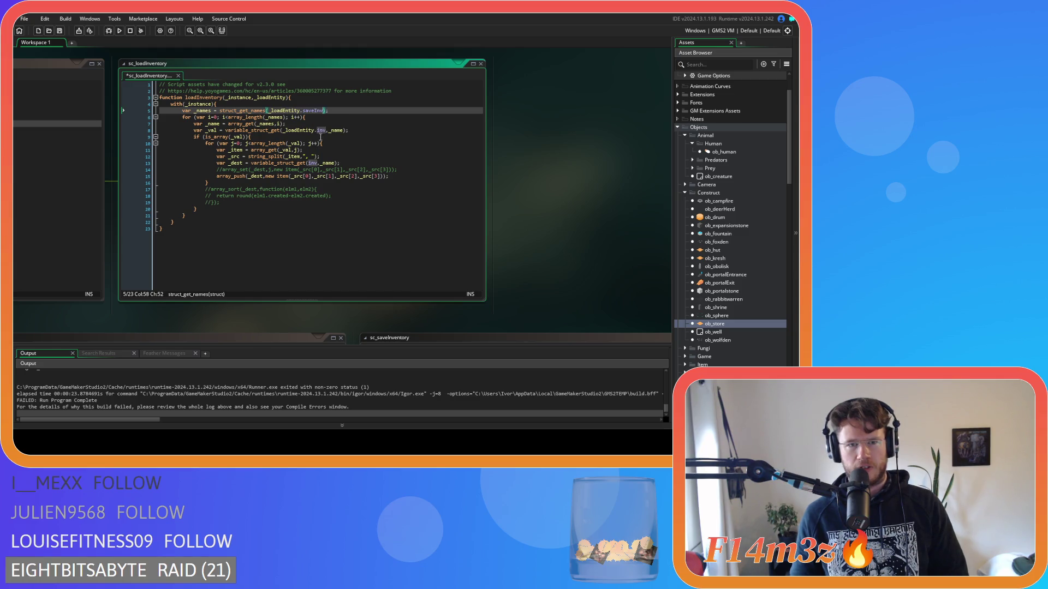
{"action": "double_click", "coordinate": [321, 130]}
{"action": "type", "text": "saveInv"}
{"action": "left_click", "coordinate": [346, 162]}
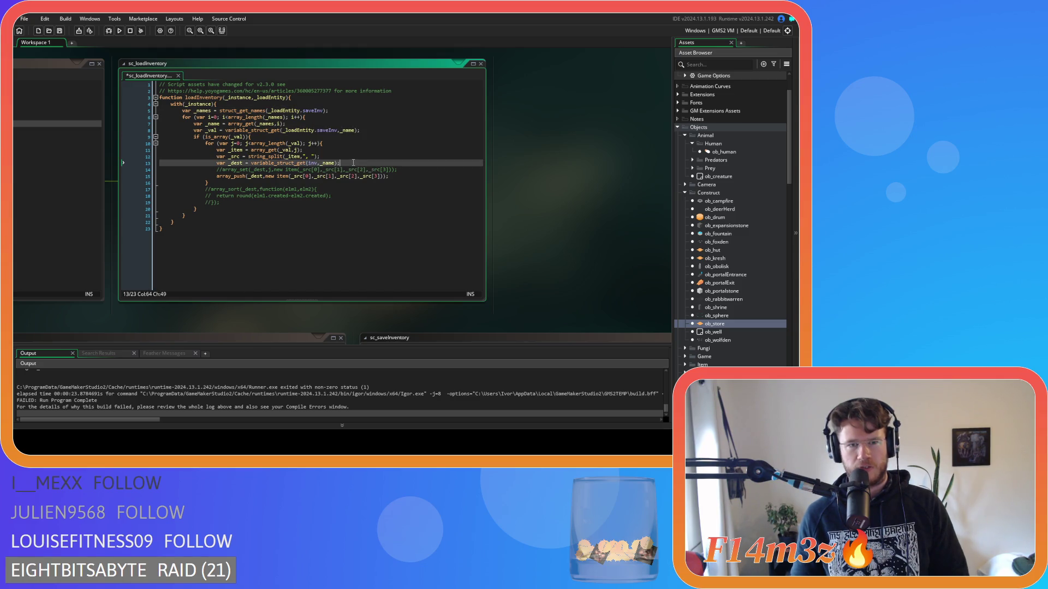
{"action": "key", "text": "ctrl+s"}
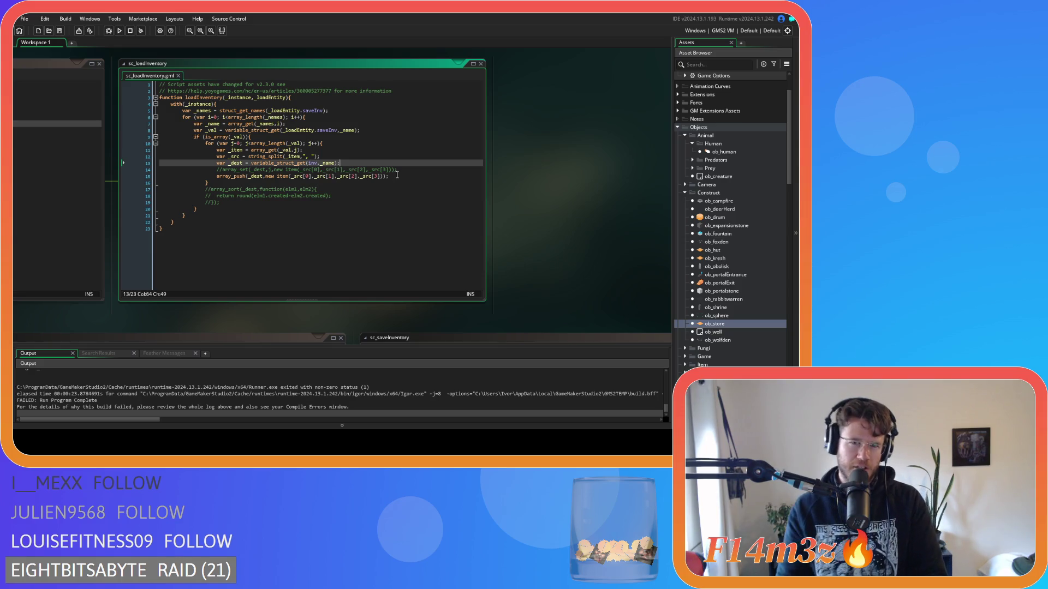
- Comment out the array_push line 15, uncomment the array_set line 14, and run with F5
{"action": "left_click", "coordinate": [398, 176]}
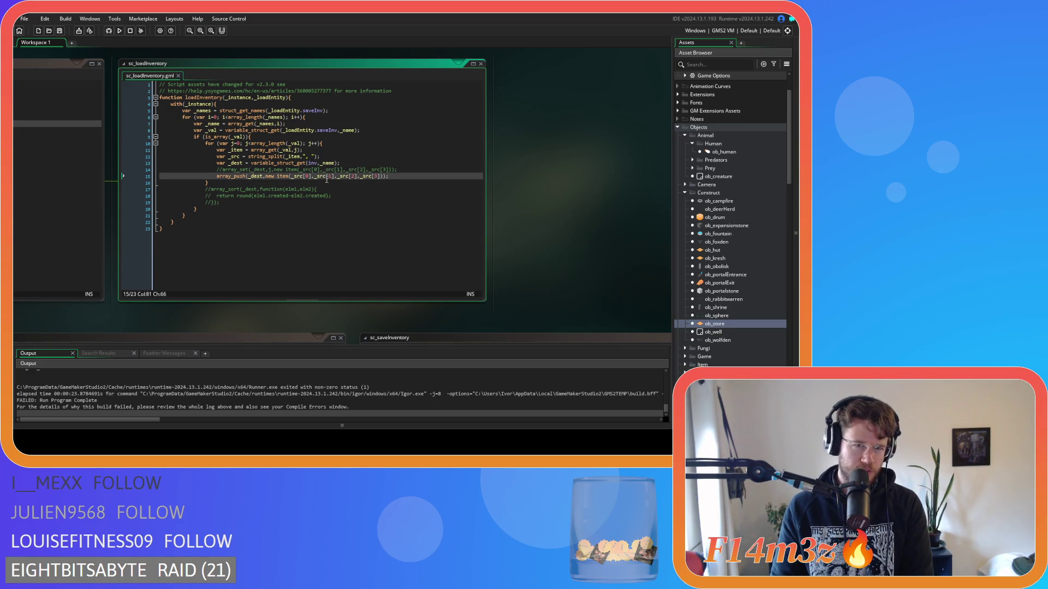
{"action": "key", "text": "ctrl+k"}
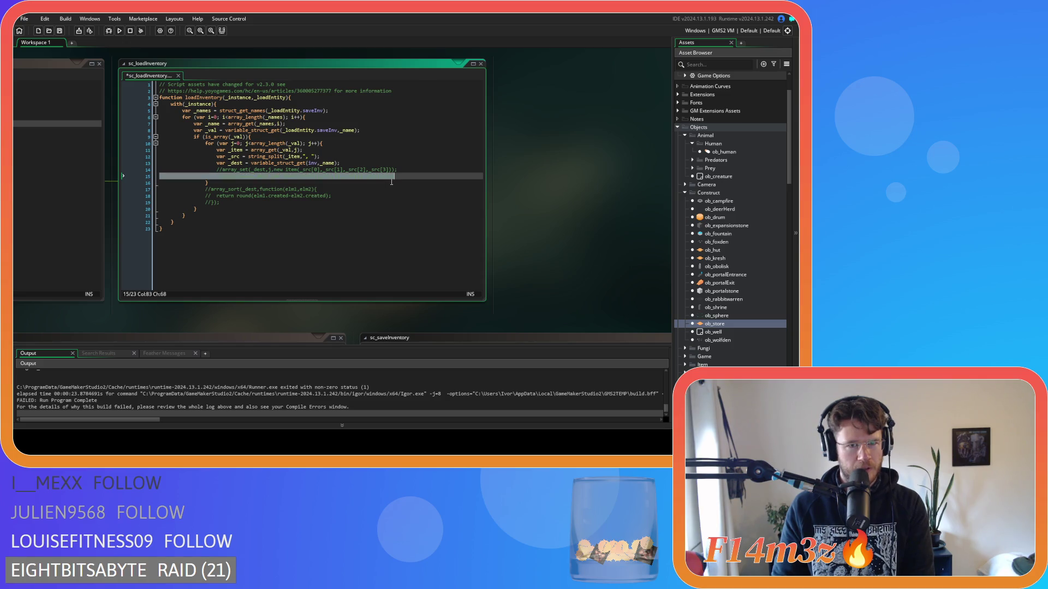
{"action": "left_click", "coordinate": [411, 169]}
{"action": "key", "text": "ctrl+k"}
{"action": "triple_click", "coordinate": [411, 170]}
{"action": "key", "text": "F5"}
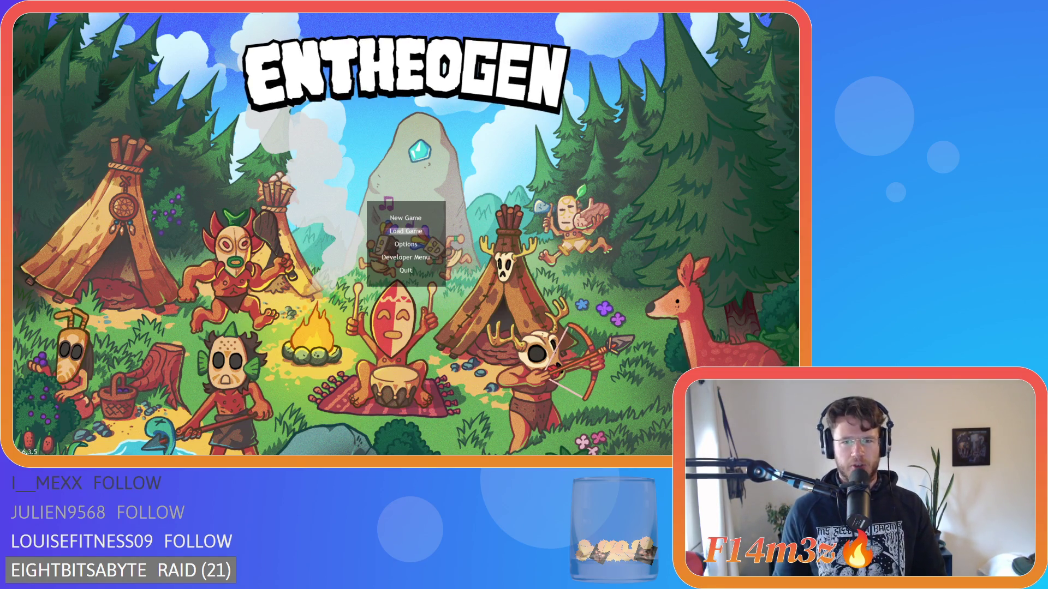
- Close the Entheogen game, rebuild it with F5, and start a game to reach 'Creating the Earth.'
{"action": "key", "text": "Return"}
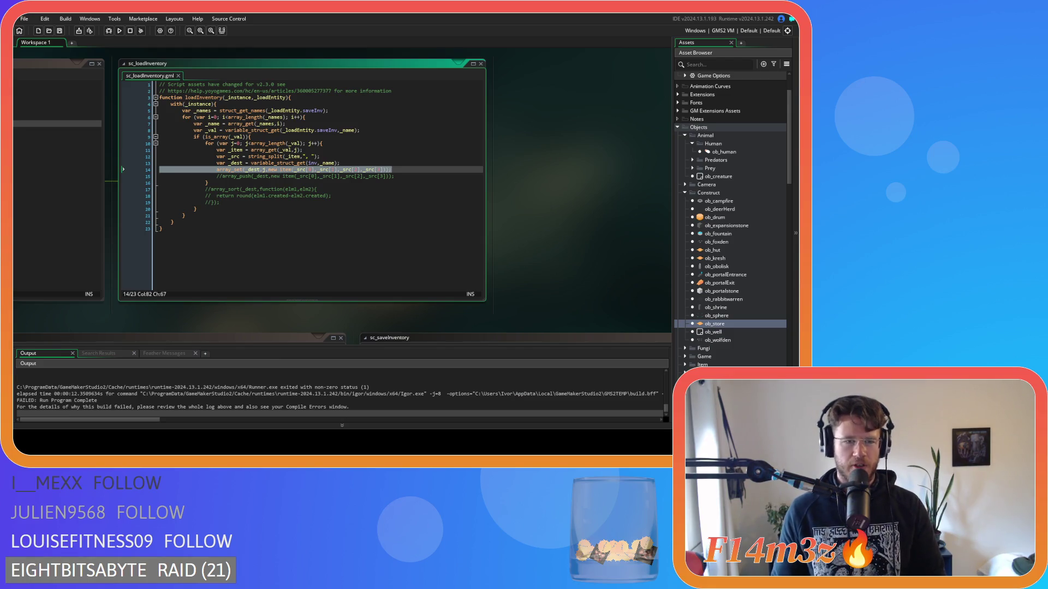
{"action": "left_click", "coordinate": [292, 196]}
{"action": "key", "text": "F5"}
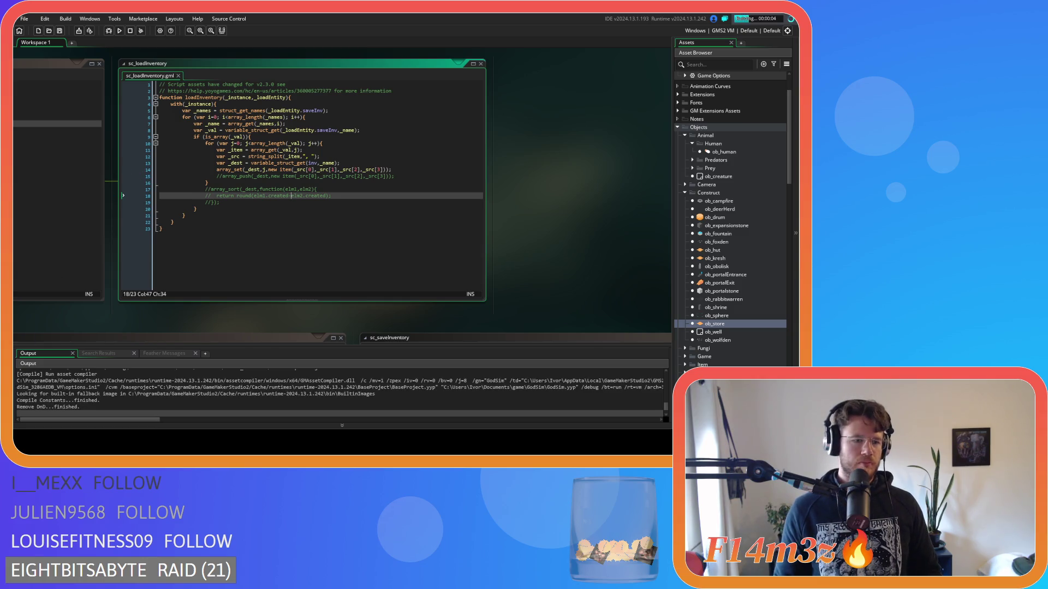
{"action": "left_click", "coordinate": [272, 150]}
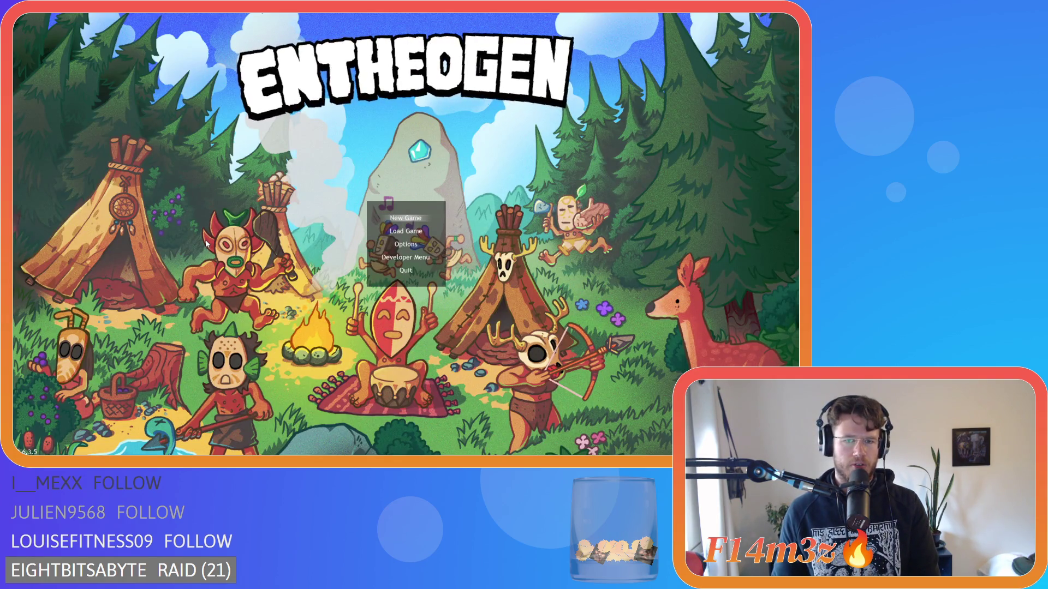
{"action": "key", "text": "Return"}
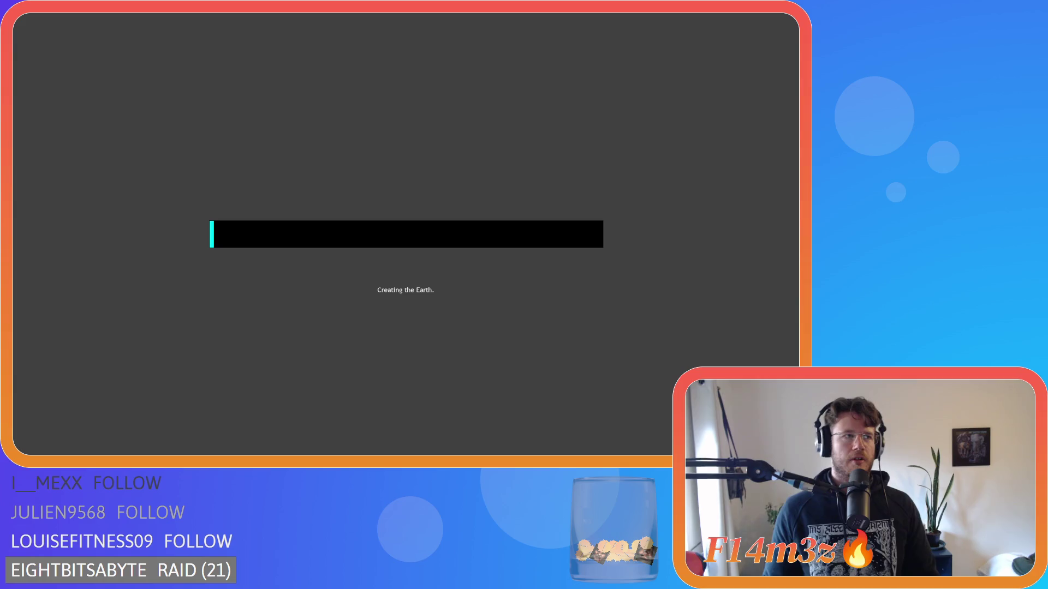